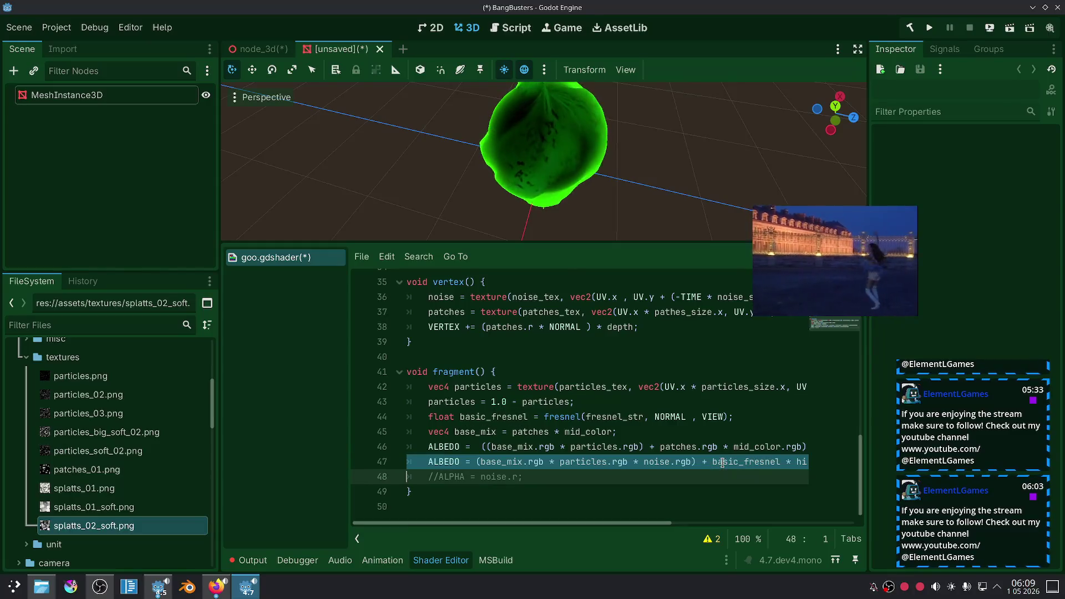
Cut line 47 down to ALBEDO = noise.rgb; by deleting the mix and fresnel highlight terms.
mouse_move(476, 458)
left_mouse_down()
mouse_move(555, 477)
mouse_move(642, 462)
left_mouse_up()
key("BackSpace")
left_click_drag(526, 462, 728, 462)
key("BackSpace")
left_click(630, 480)
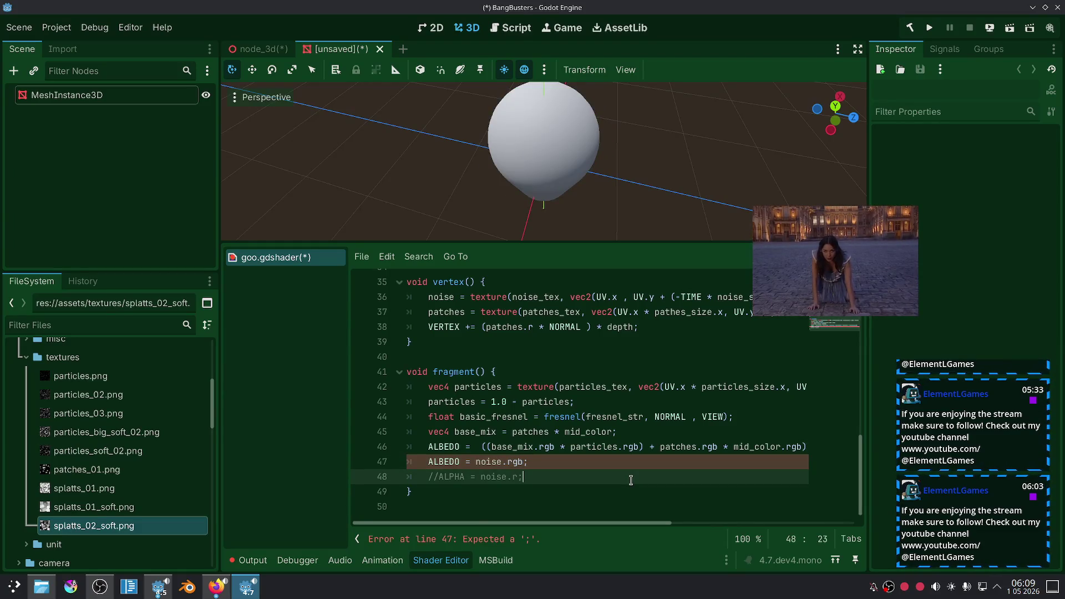
mouse_move(610, 166)
left_mouse_down()
mouse_move(606, 147)
mouse_move(628, 114)
left_mouse_up()
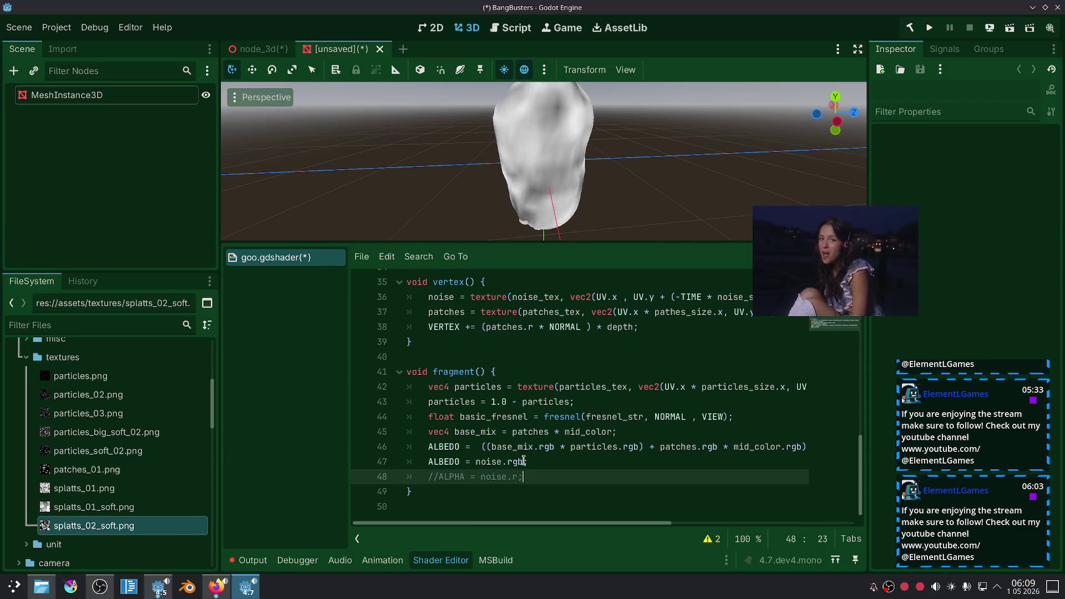
Add * noise.rgb after particles.rgb on line 46 and remove the extra opening parenthesis.
left_click_drag(523, 461, 472, 461)
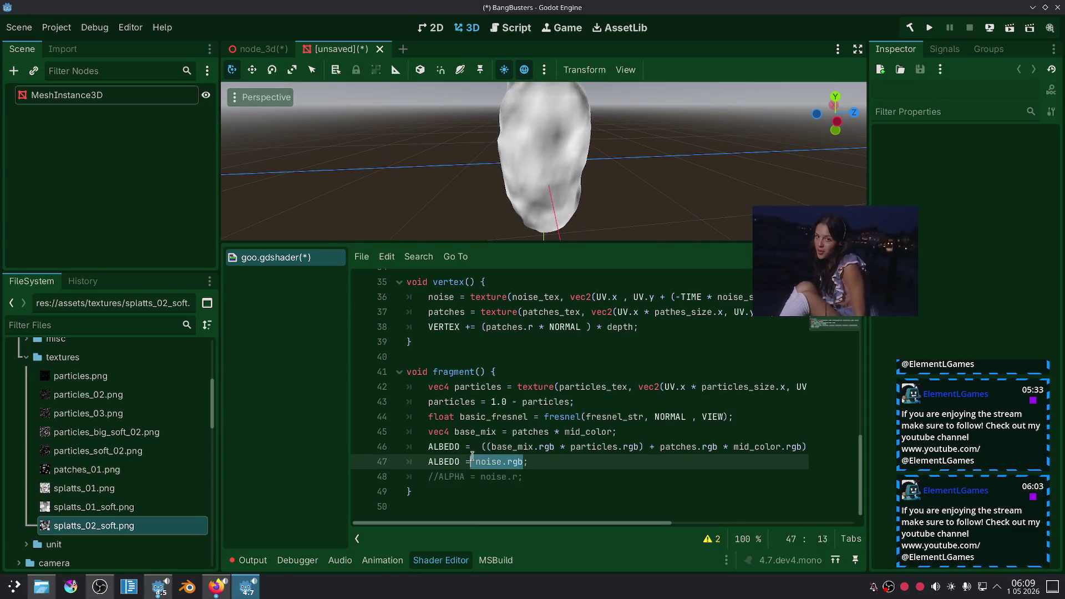
left_click(637, 446)
type("* noise.rgb")
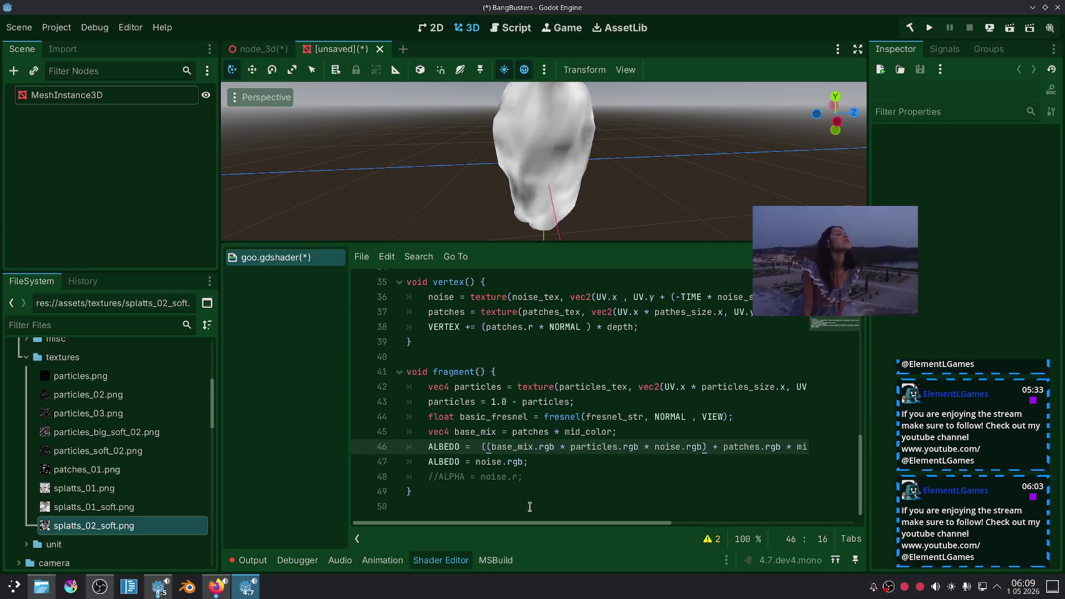
mouse_move(524, 522)
left_mouse_down()
mouse_move(618, 531)
mouse_move(543, 514)
mouse_move(656, 522)
left_mouse_up()
key("BackSpace")
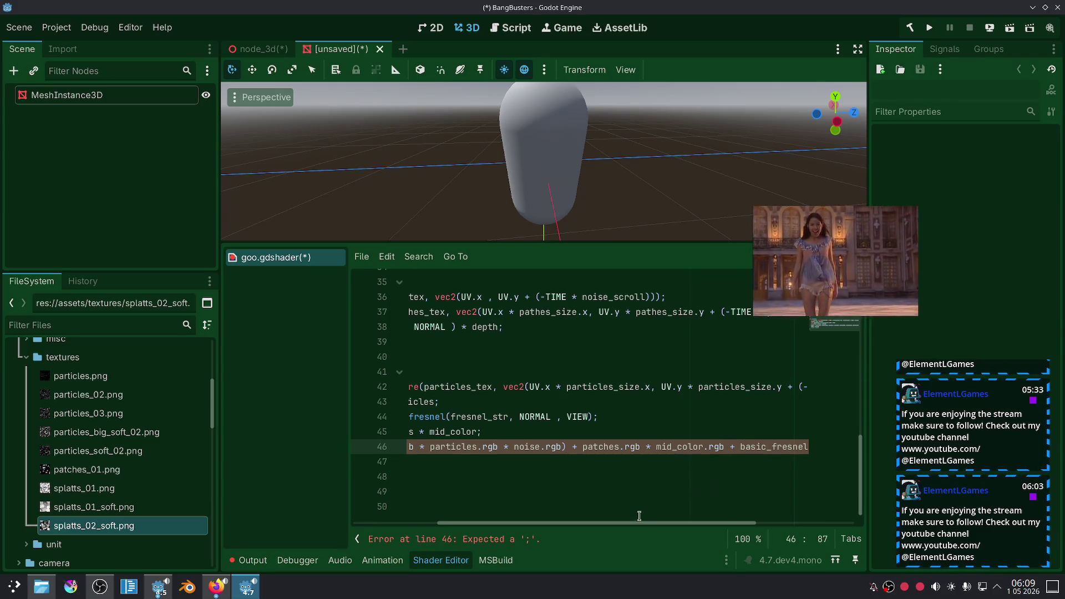
left_click_drag(628, 523, 637, 523)
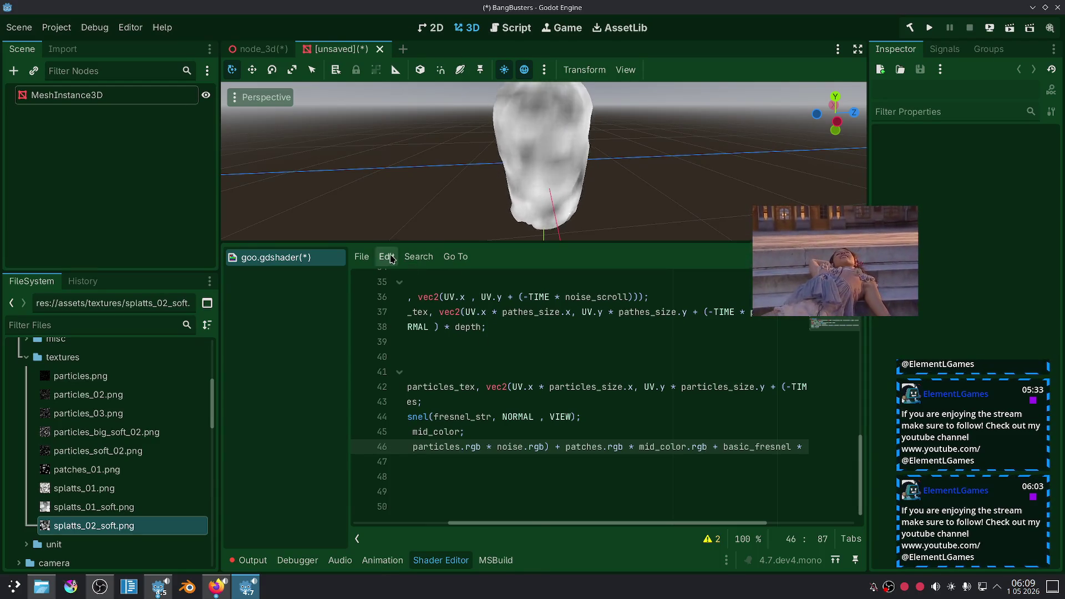
left_click(390, 258)
Save goo.gdshader and close the unsaved scene without saving it.
mouse_move(361, 256)
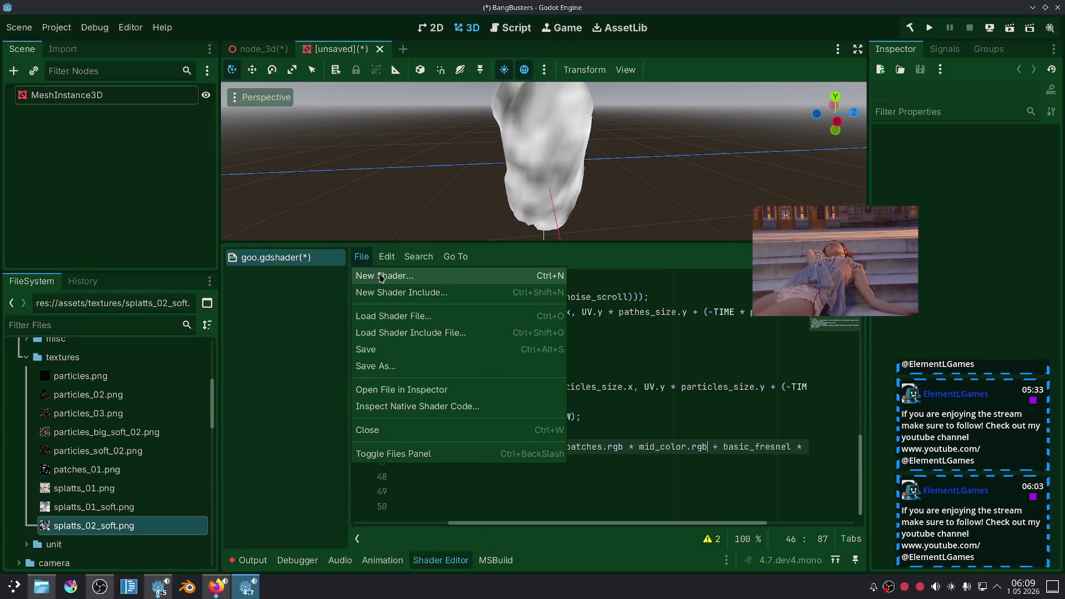
left_click(392, 349)
key("ctrl+shift+w")
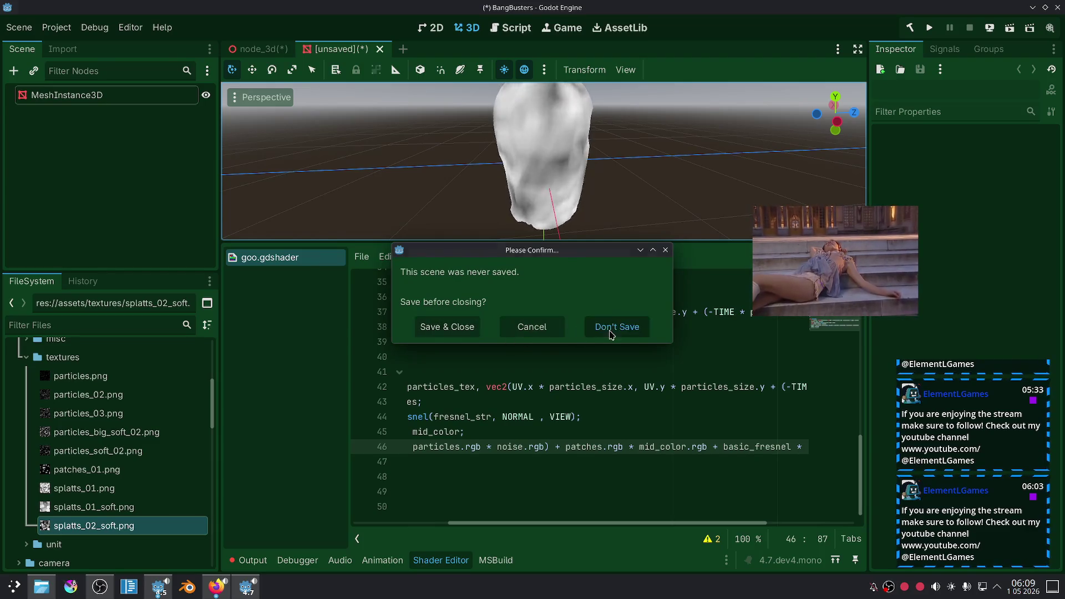
left_click(610, 327)
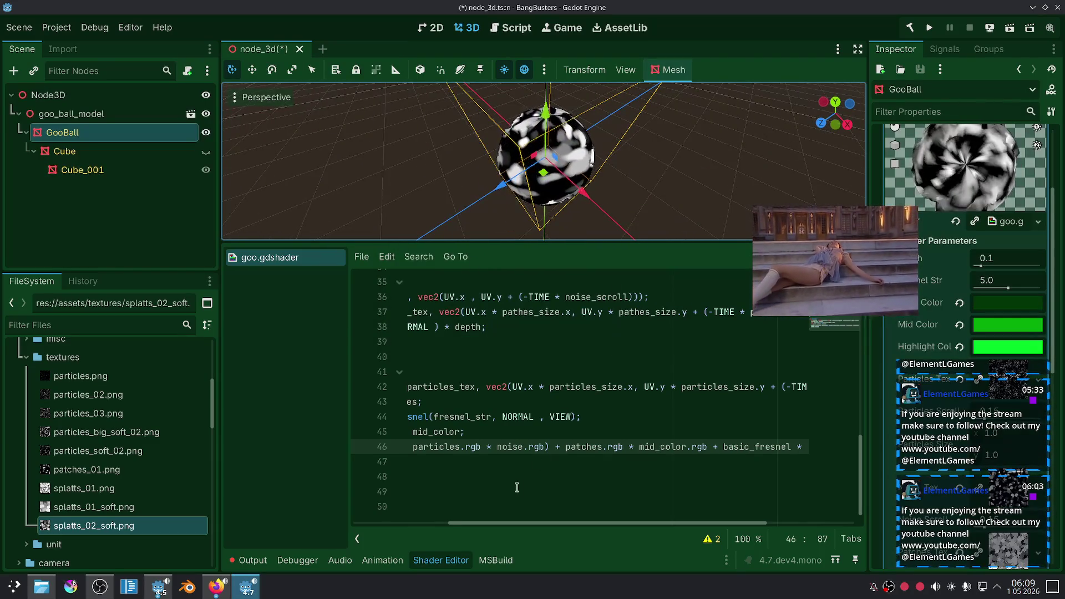
Remove the leftover ALBEDO = noise.rgb; line and deselect GooBall.
left_click_drag(408, 469, 538, 474)
key("ctrl+z")
key("ctrl+z")
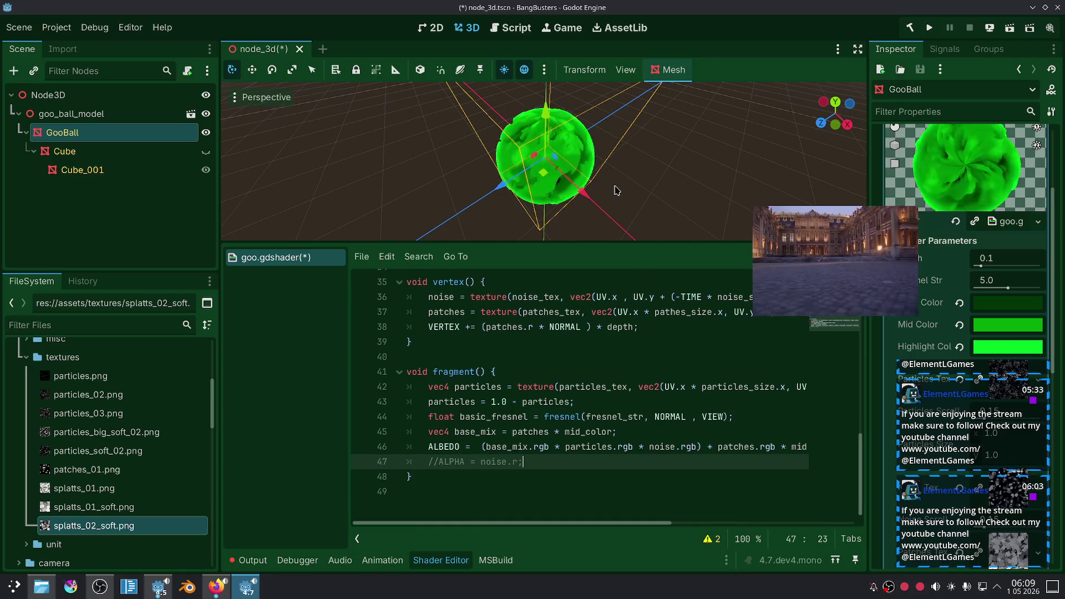
scroll(616, 192, "up", 5)
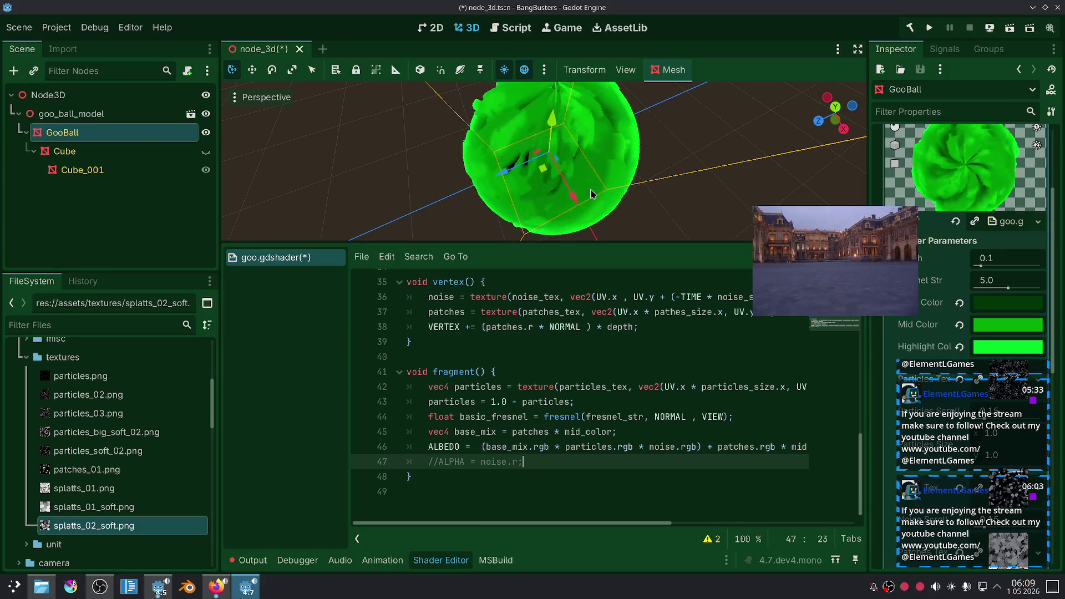
scroll(592, 193, "down", 5)
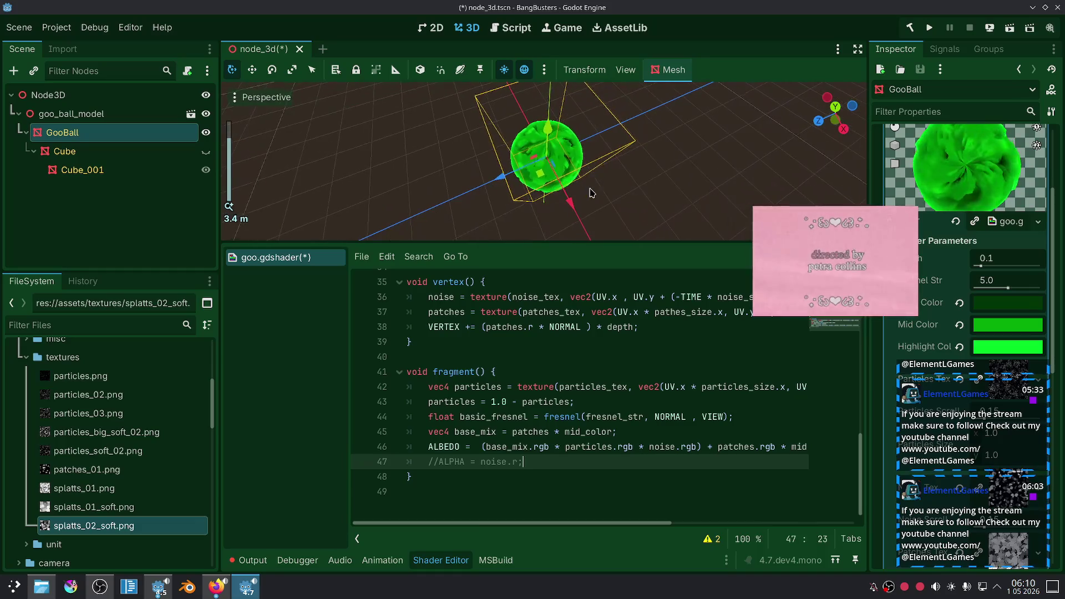
left_click(592, 193)
scroll(579, 226, "up", 2)
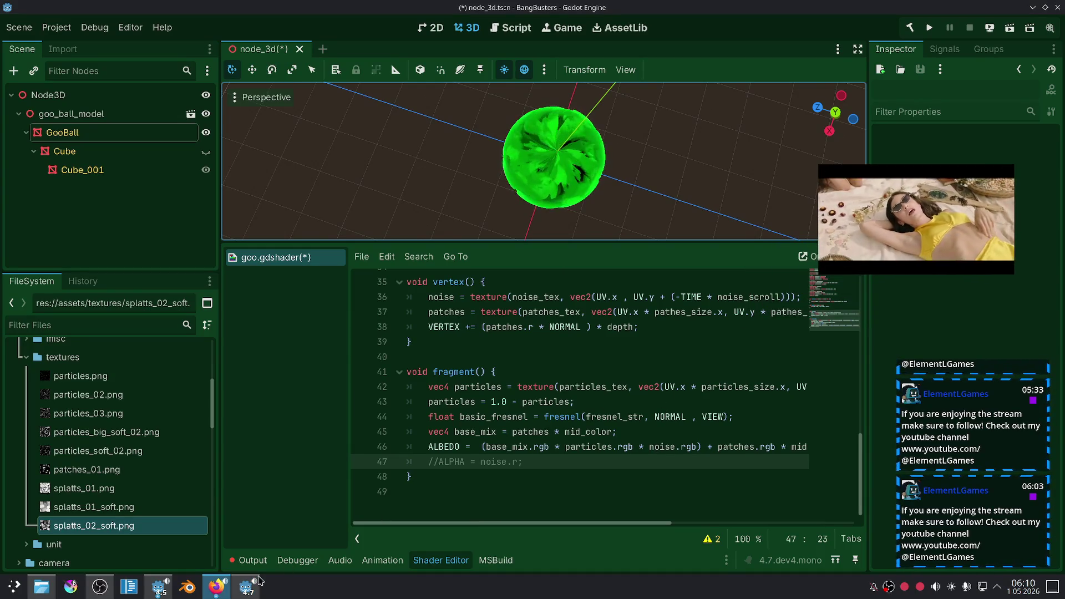
left_click(216, 586)
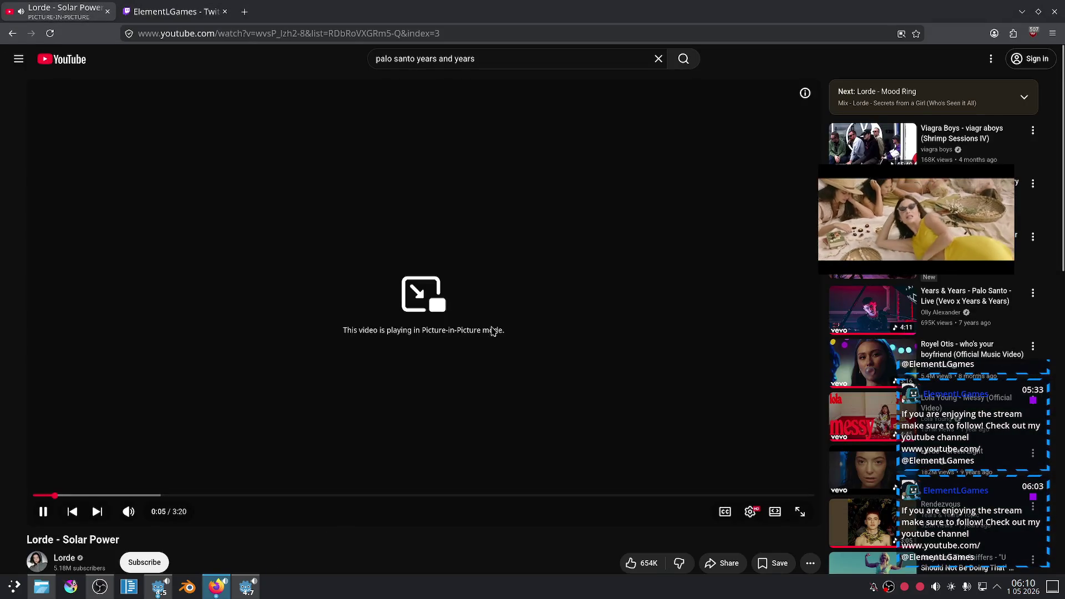
Play the Coast Arcade 'Afterthought' video from YouTube's sidebar, moving the floating player aside.
scroll(551, 309, "down", 5)
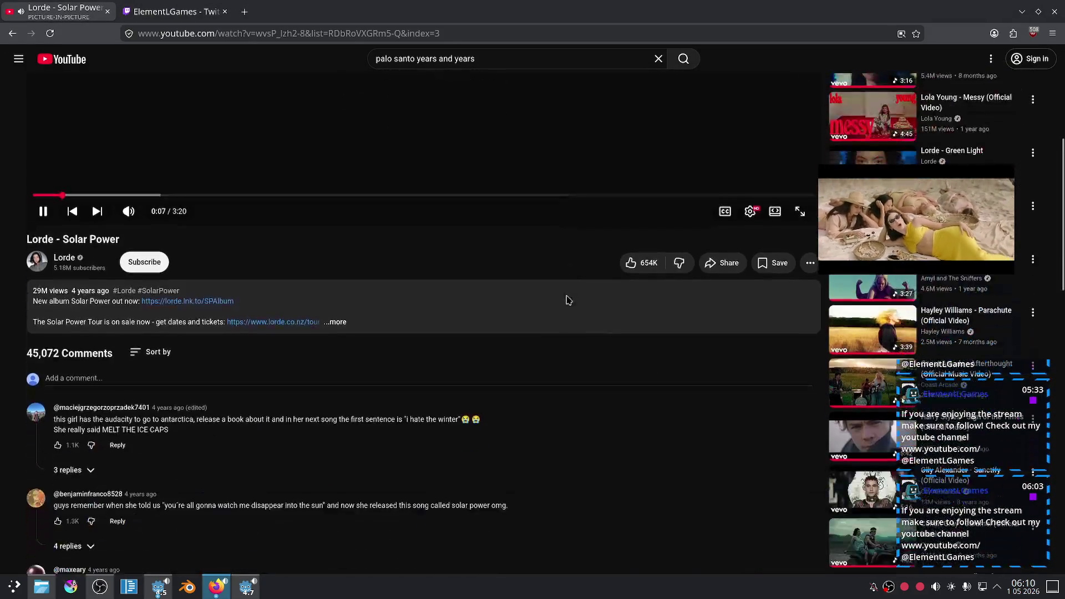
scroll(568, 300, "down", 5)
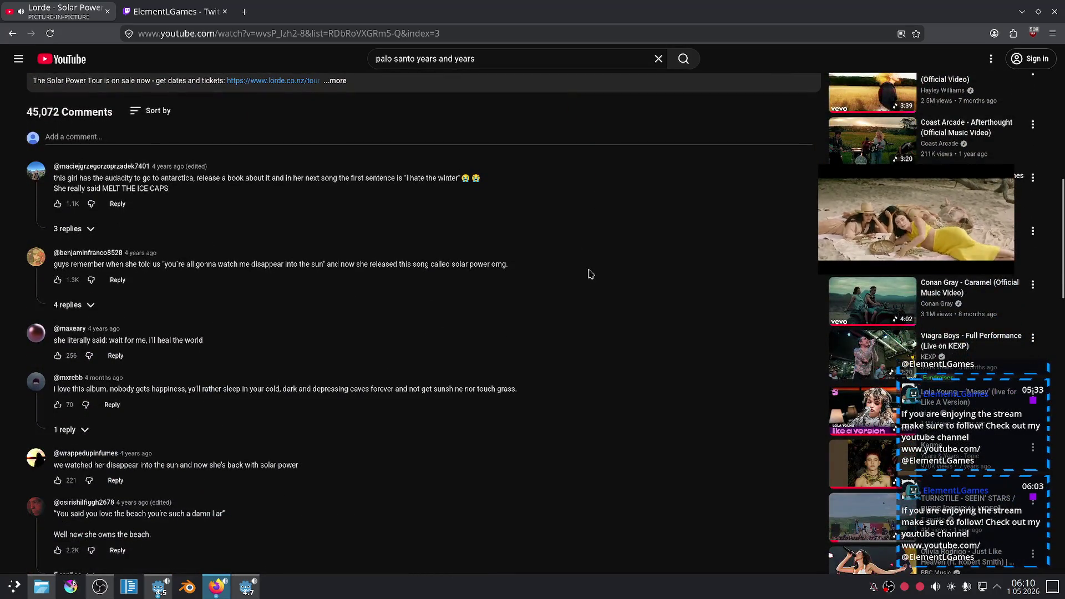
left_click_drag(915, 221, 762, 258)
left_click(846, 133)
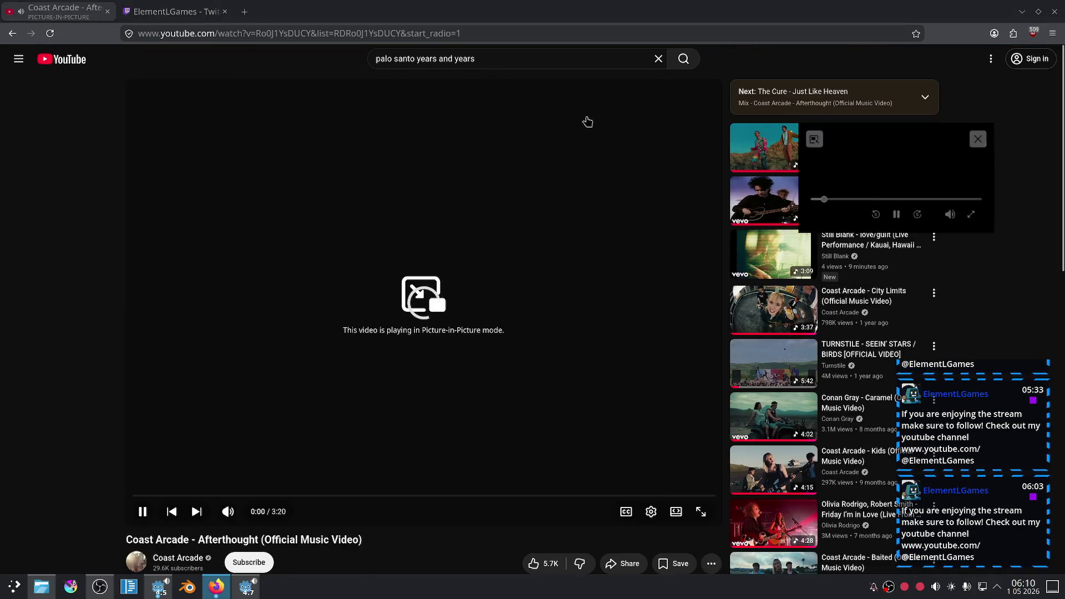
Check the Twitch stream tab, return to YouTube, then bring Godot back to the front.
key("ctrl+Tab")
scroll(426, 228, "down", 5)
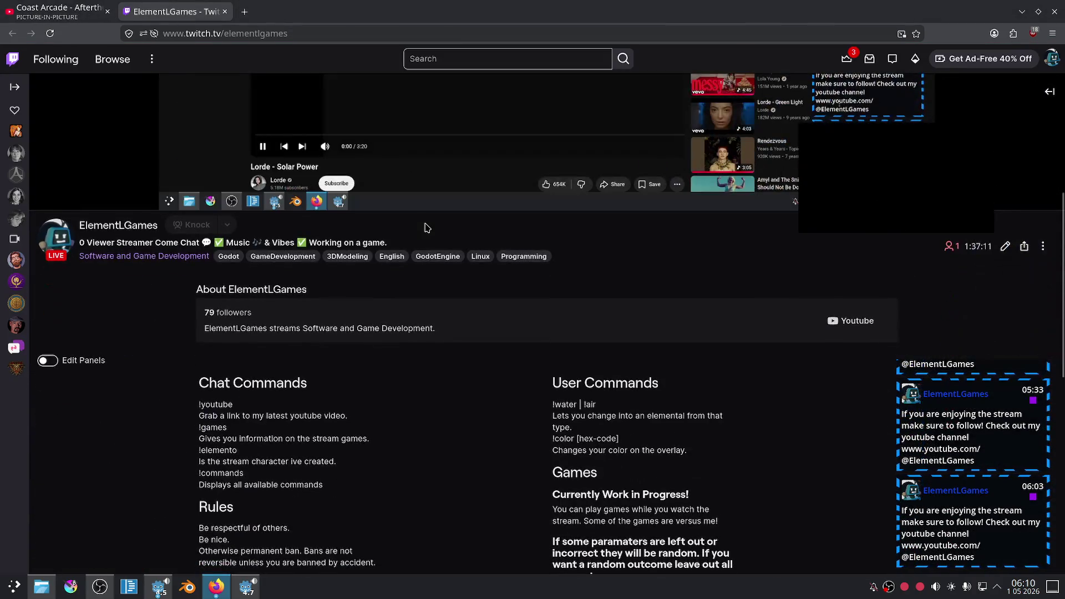
key("Home")
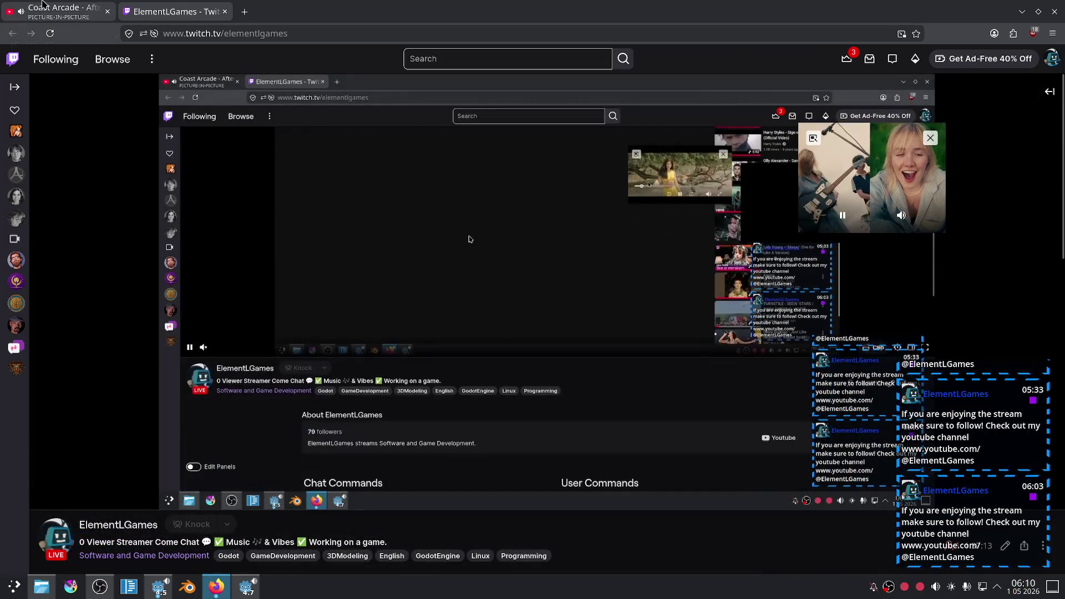
left_click(42, 4)
left_click(238, 595)
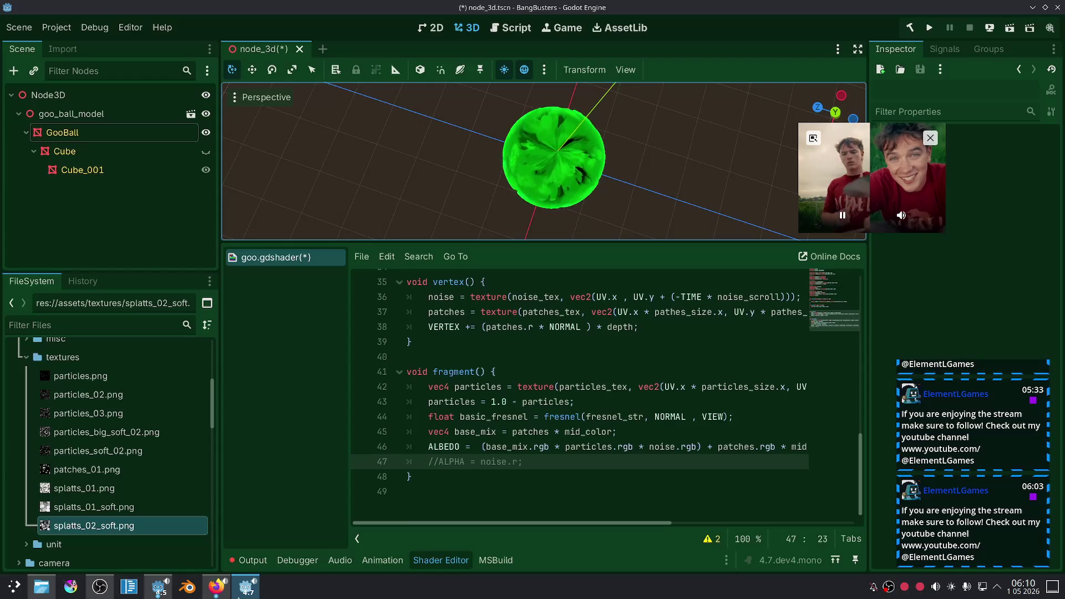
Uncomment ALPHA = noise.r; to preview noise-driven transparency on the goo ball.
mouse_move(879, 189)
left_mouse_down()
mouse_move(903, 181)
mouse_move(1001, 74)
left_mouse_up()
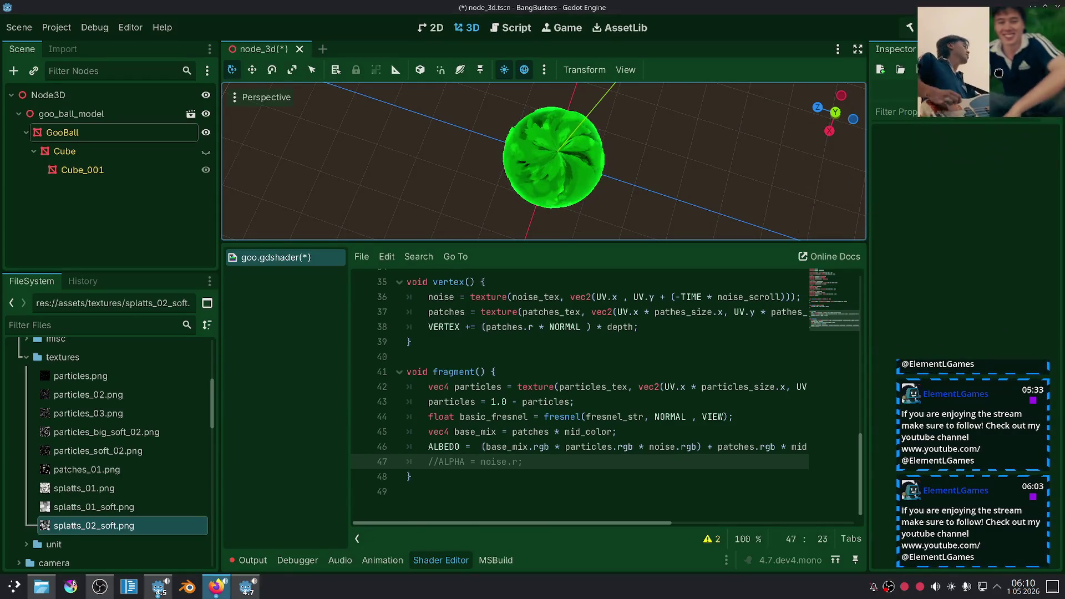
left_click(613, 386)
left_click(593, 478)
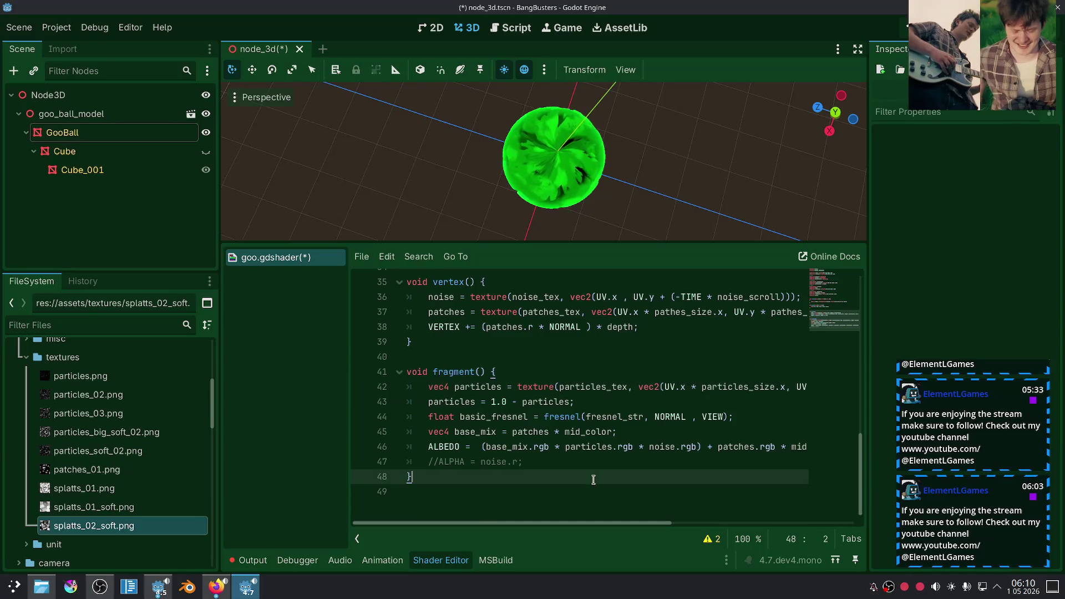
left_click(592, 456)
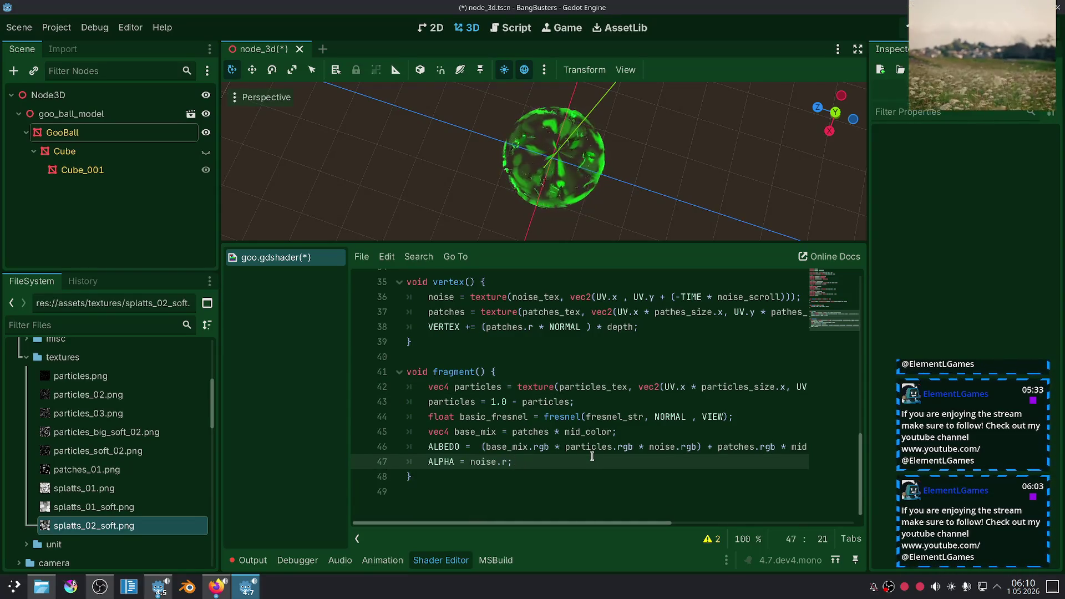
left_click_drag(638, 199, 672, 105)
scroll(672, 102, "up", 3)
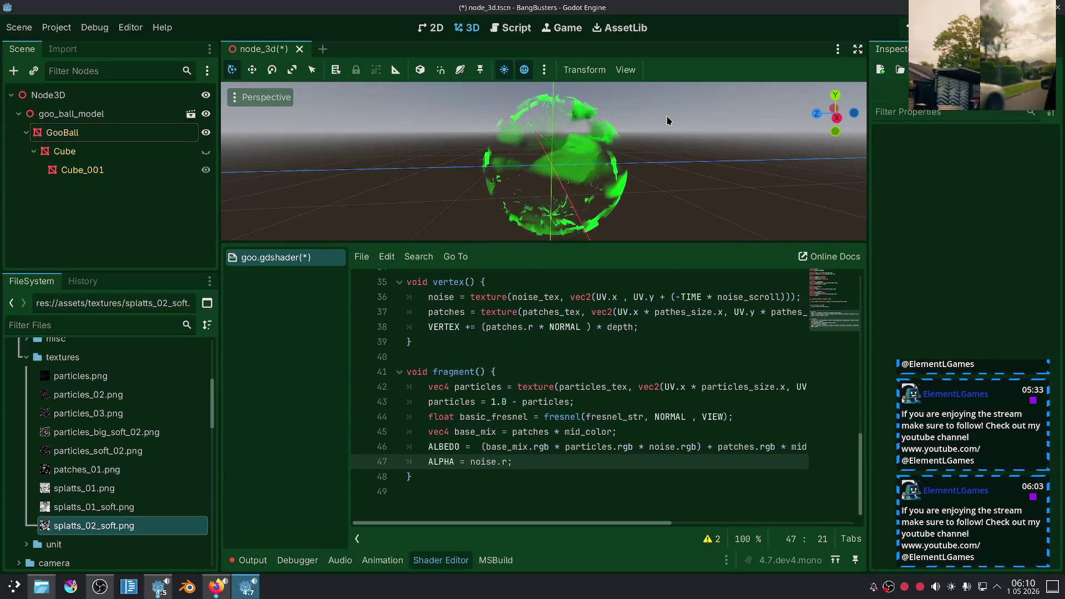
Comment the ALPHA line out again with Ctrl+K, delete it, and select GooBall.
key("ctrl+k")
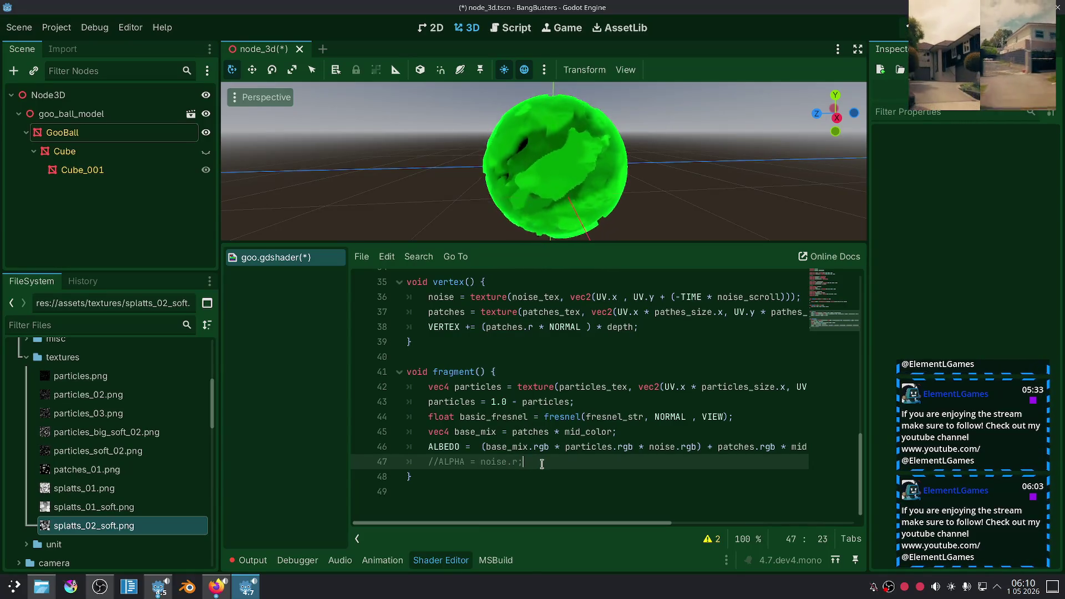
triple_click(542, 464)
key("BackSpace")
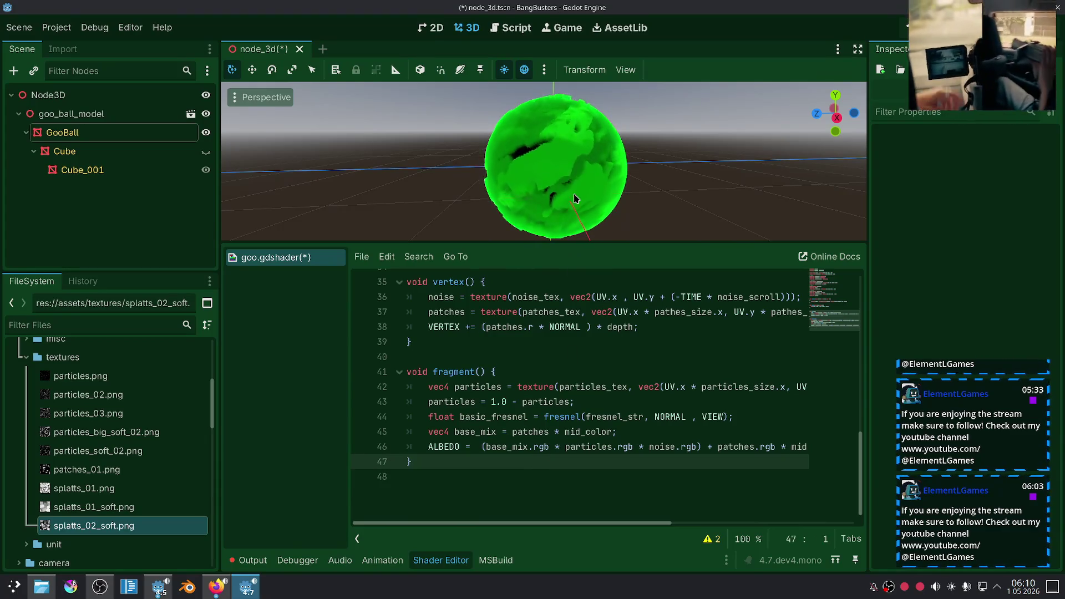
scroll(664, 207, "down", 3)
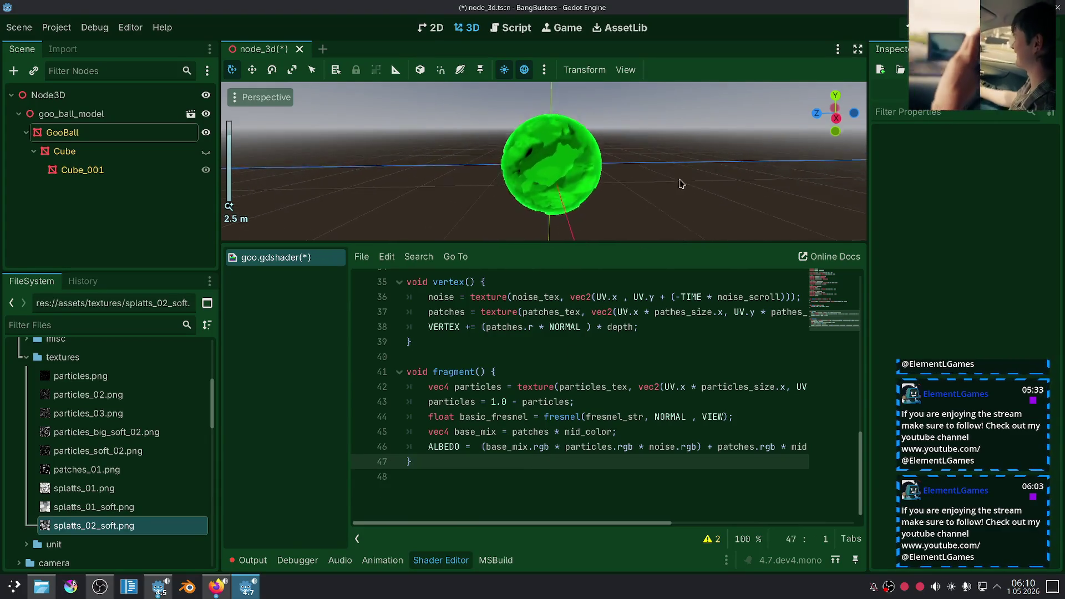
left_click_drag(665, 208, 664, 250)
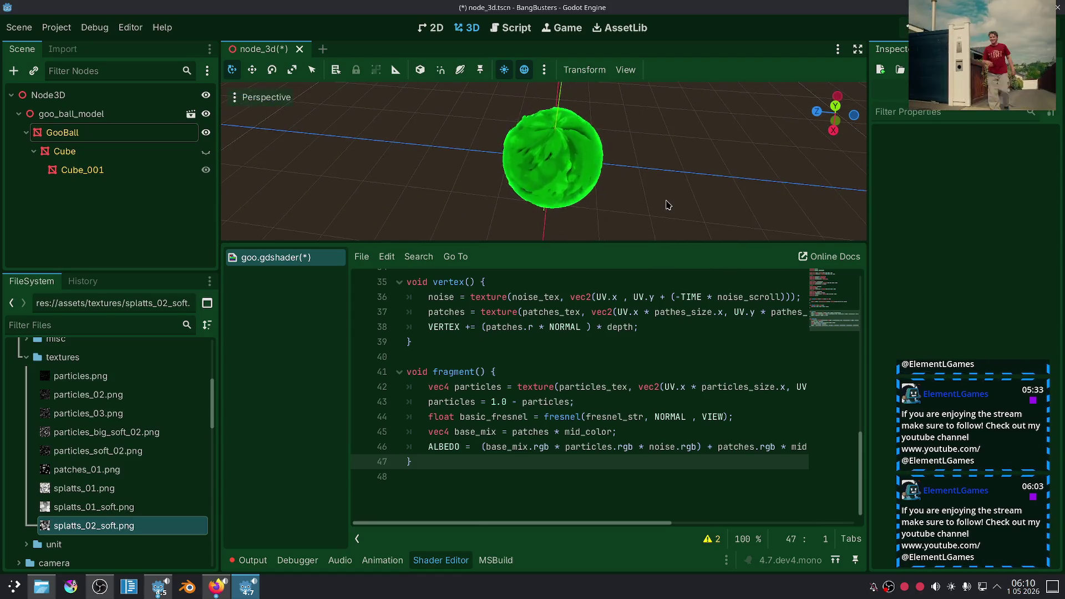
scroll(665, 204, "up", 2)
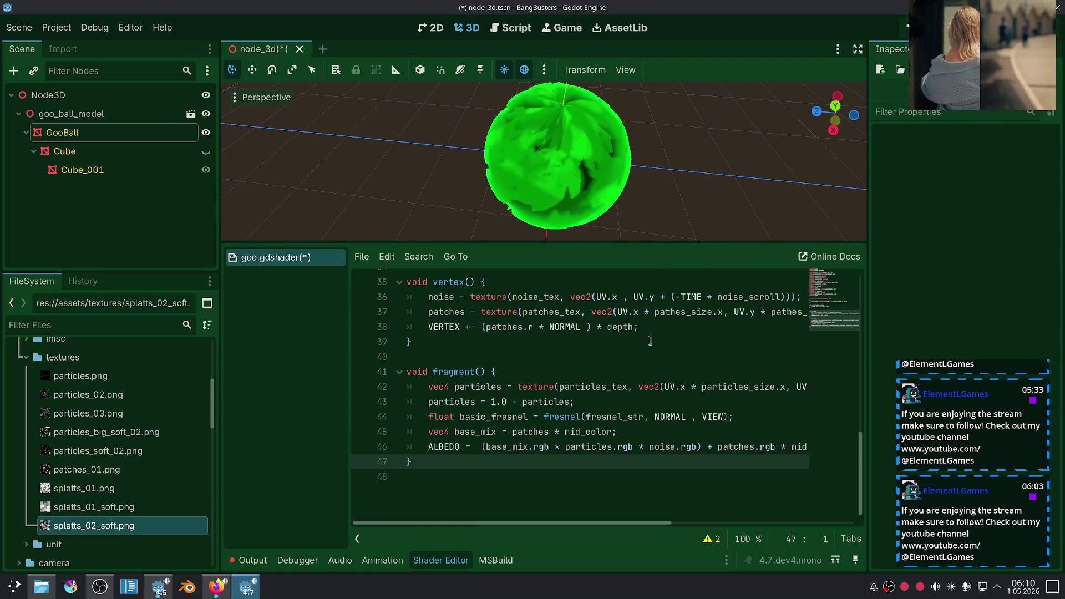
left_click(100, 134)
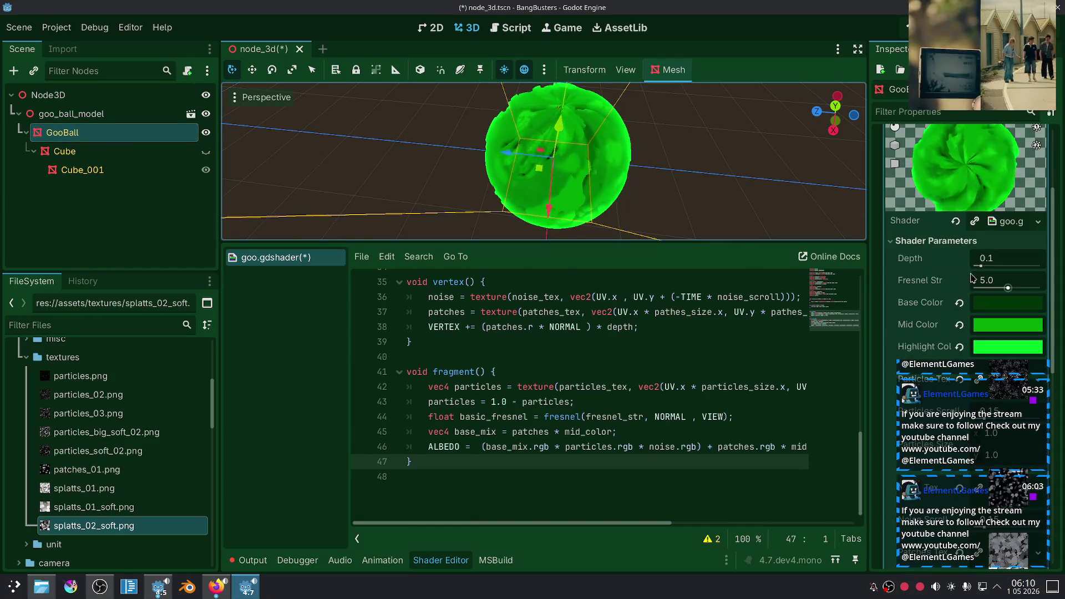
Set GooBall's Fresnel Str shader parameter to about 2.1 and view the glowing sphere.
left_click_drag(1019, 288, 1049, 287)
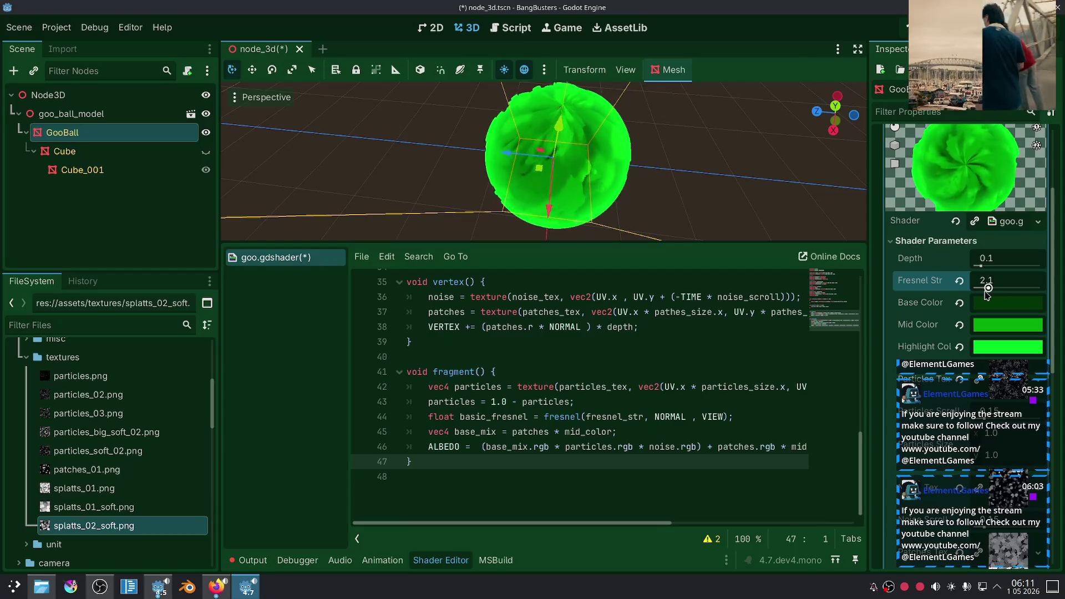
left_click(707, 184)
scroll(652, 159, "down", 3)
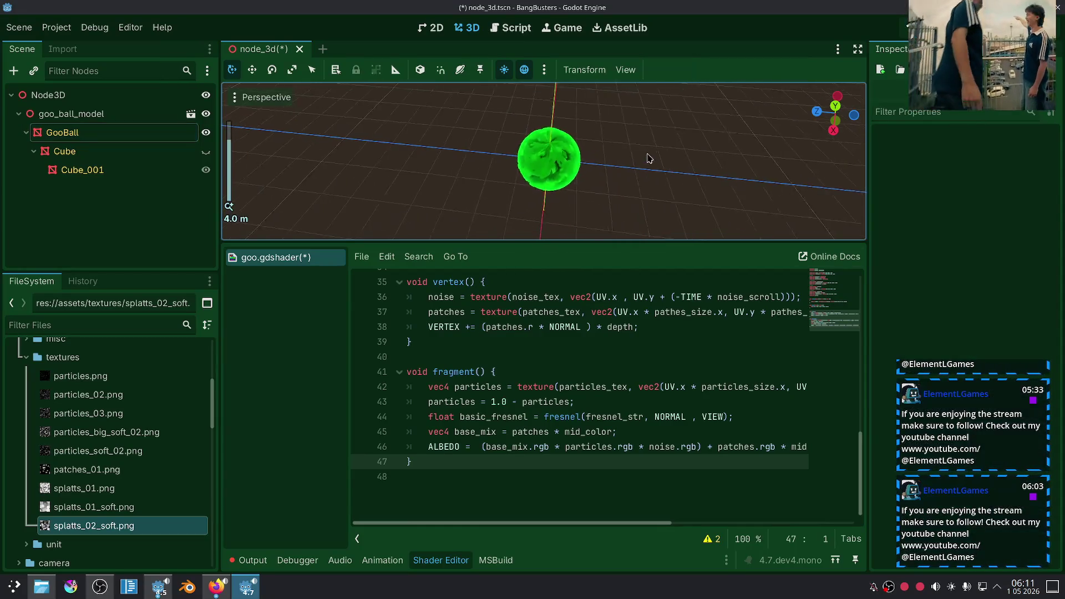
Delete the '+ patches.rgb * mid_color.rgb' term from the albedo line.
scroll(633, 172, "up", 3)
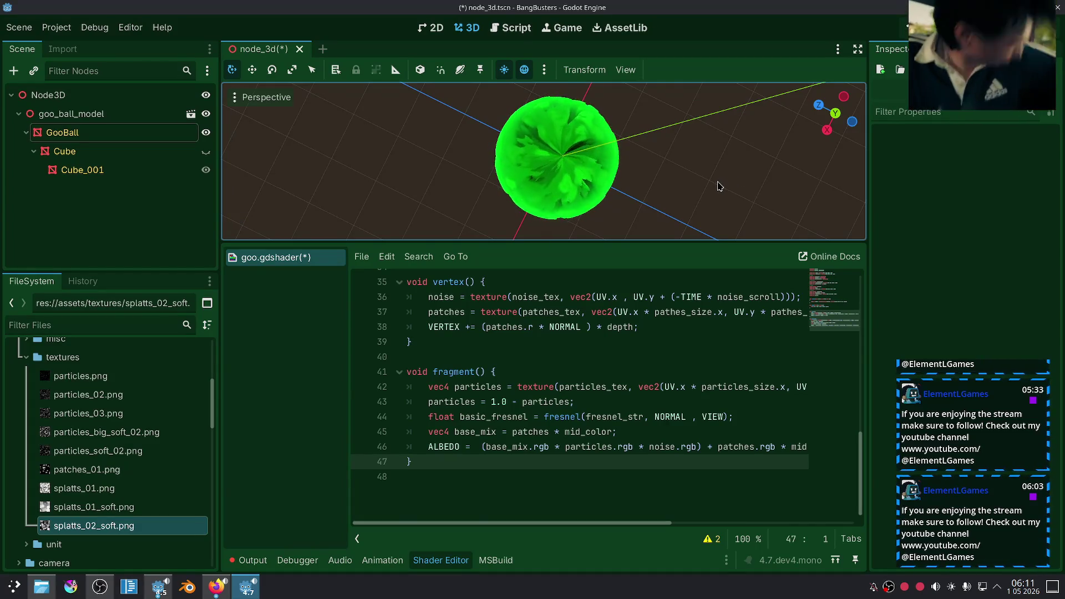
left_click_drag(598, 523, 782, 515)
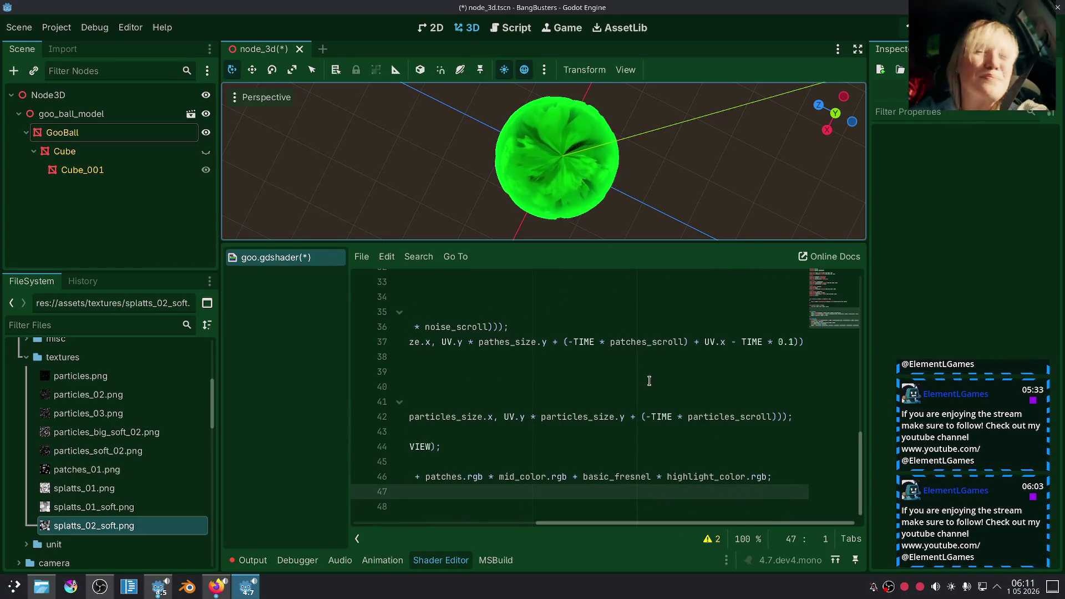
left_click(563, 511)
left_click_drag(581, 525, 627, 514)
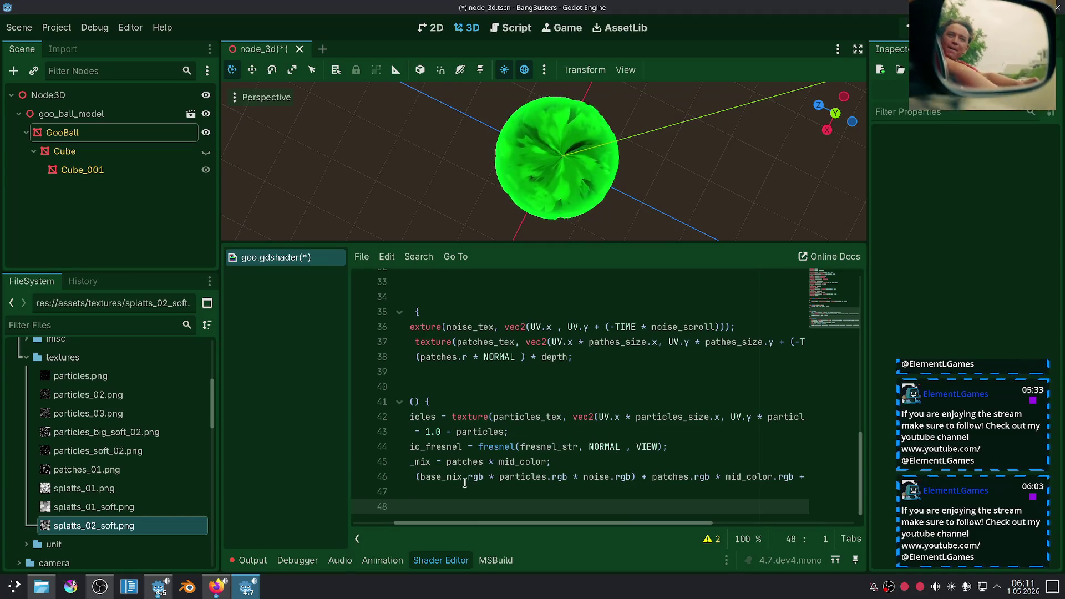
left_click(460, 492)
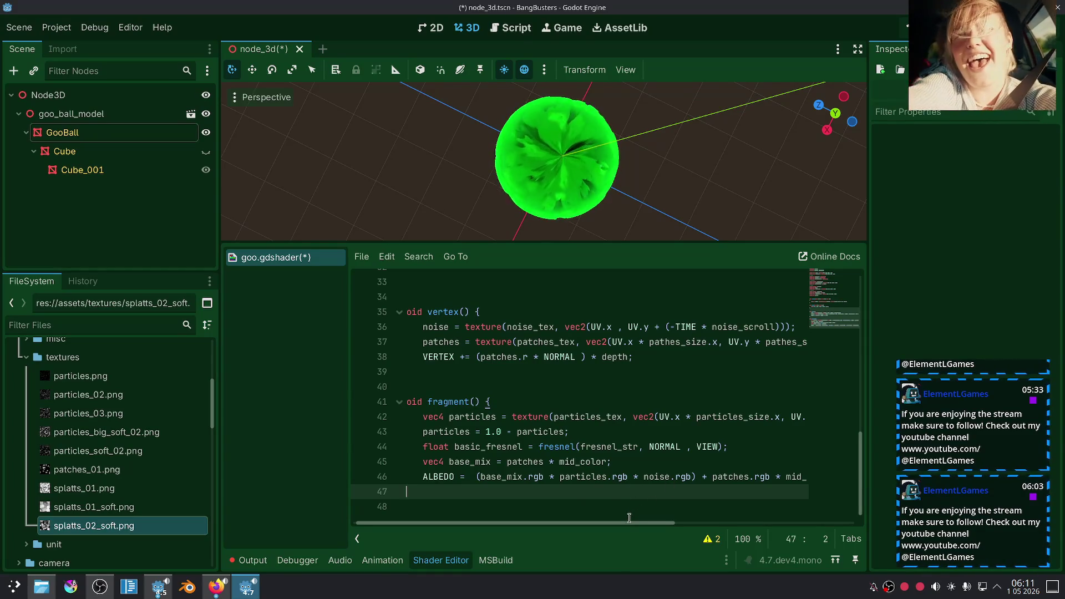
scroll(627, 525, "right", 5)
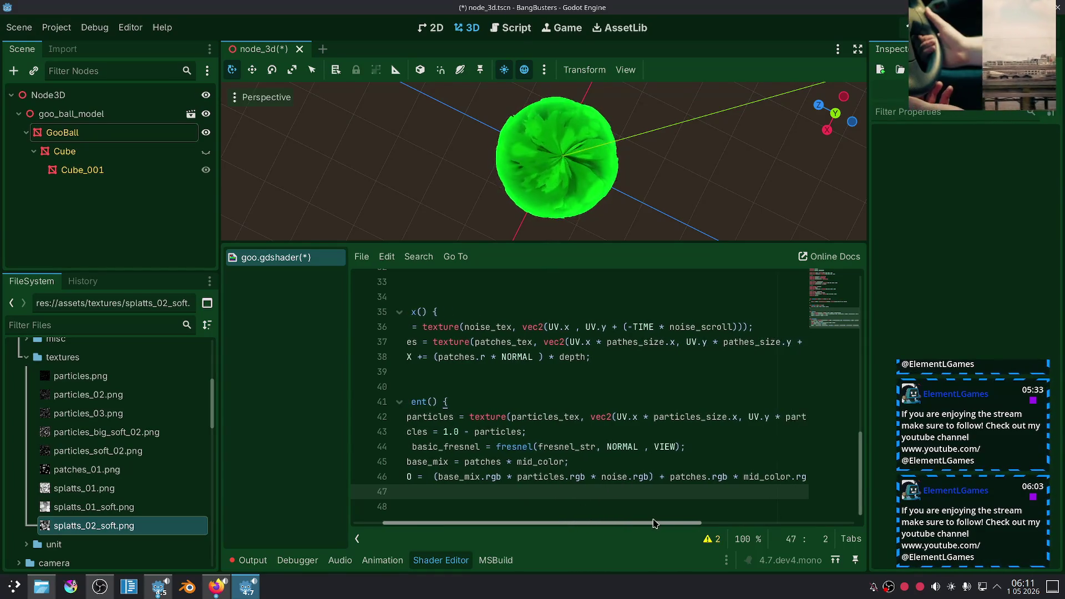
left_click_drag(605, 477, 761, 480)
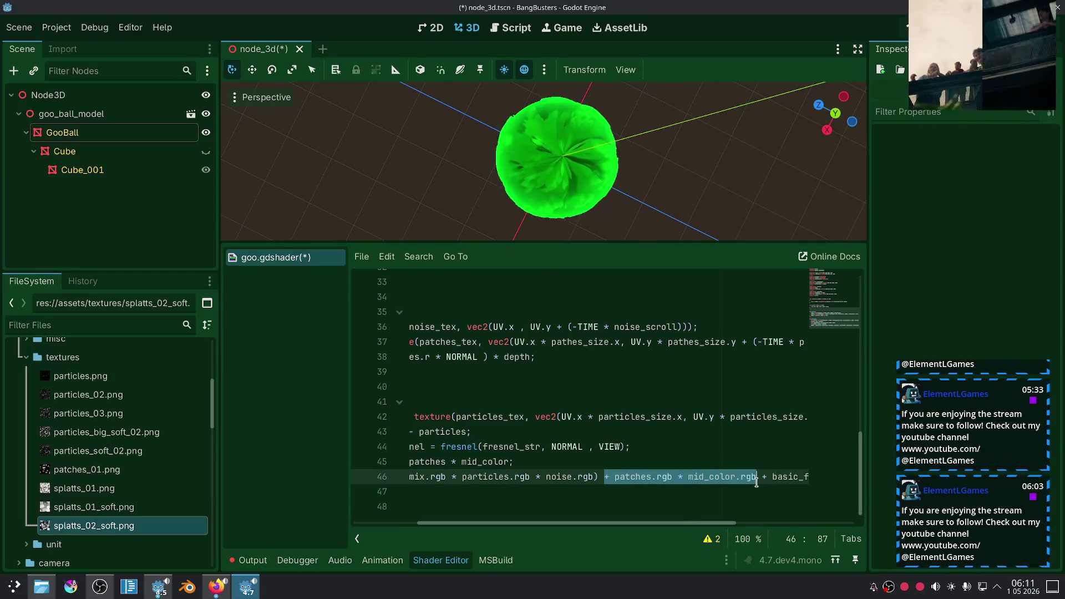
key("BackSpace")
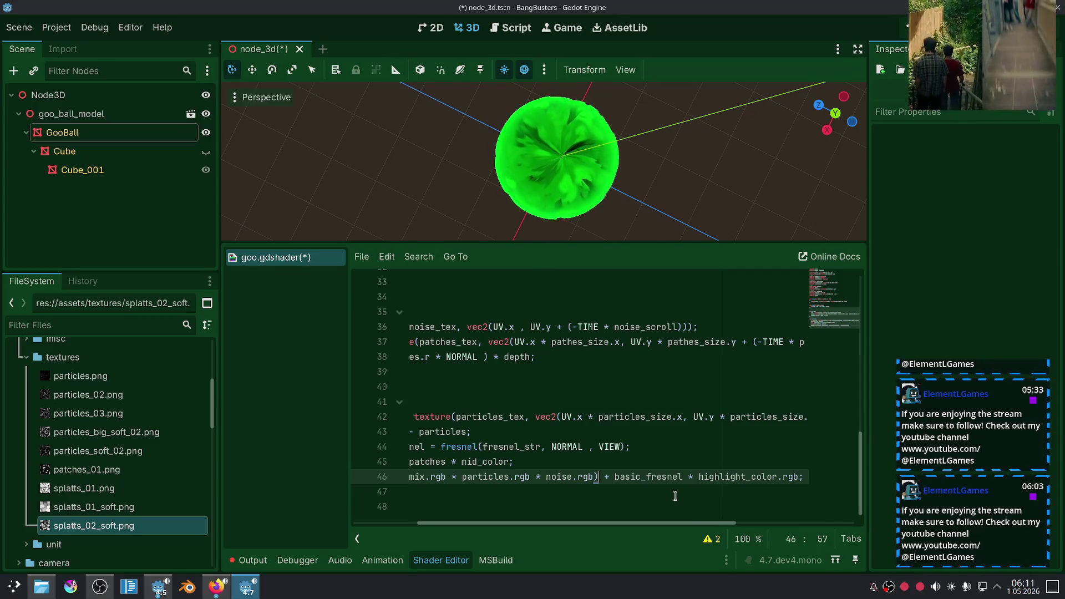
Change mid_color to base_color in the base_mix line on line 45.
scroll(649, 138, "down", 2)
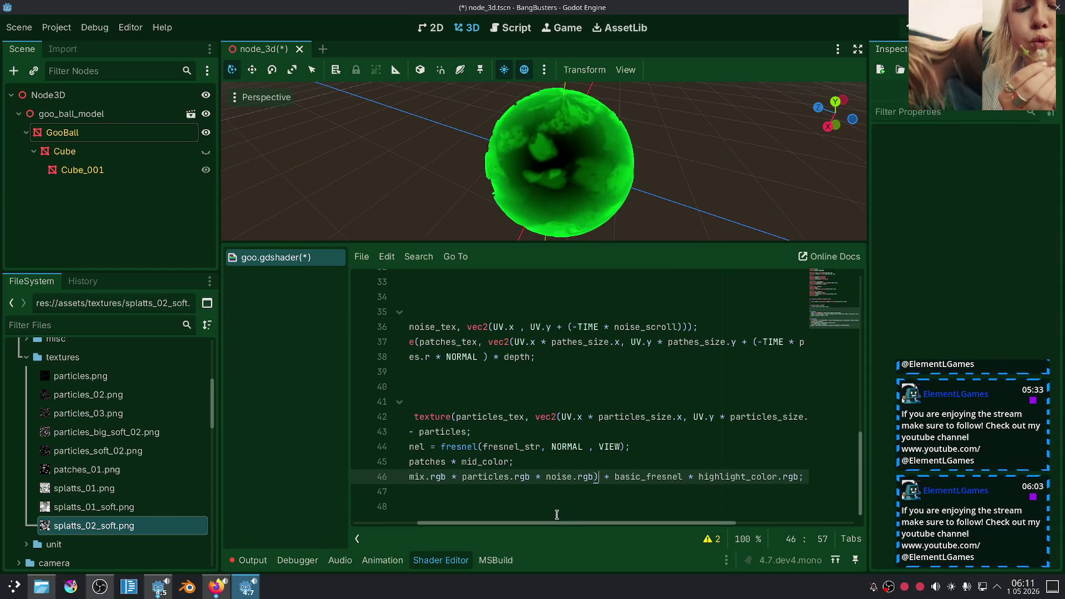
left_click_drag(524, 522, 474, 513)
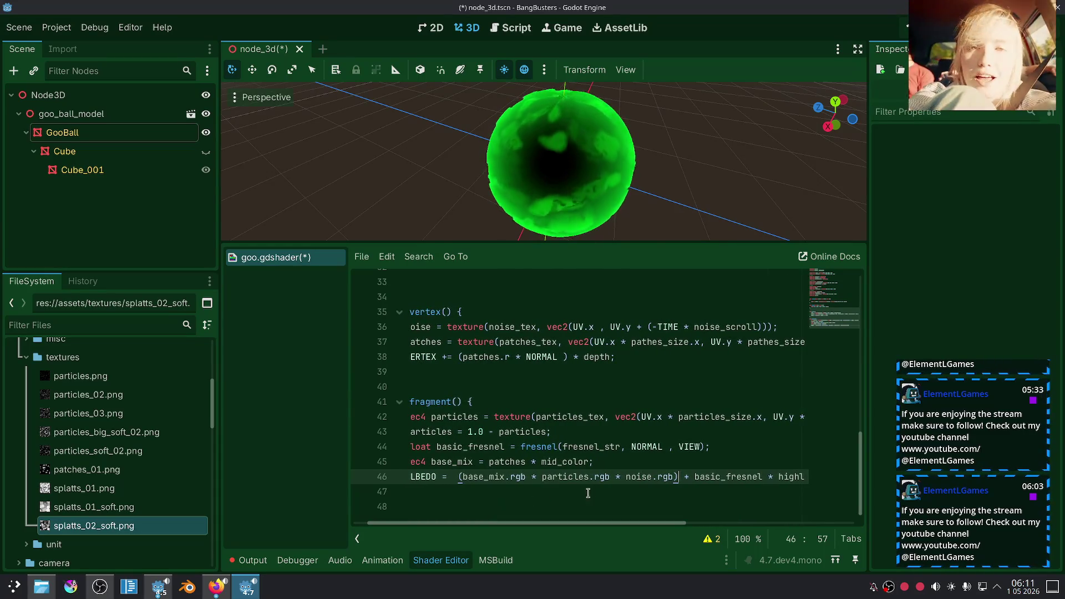
left_click(626, 479)
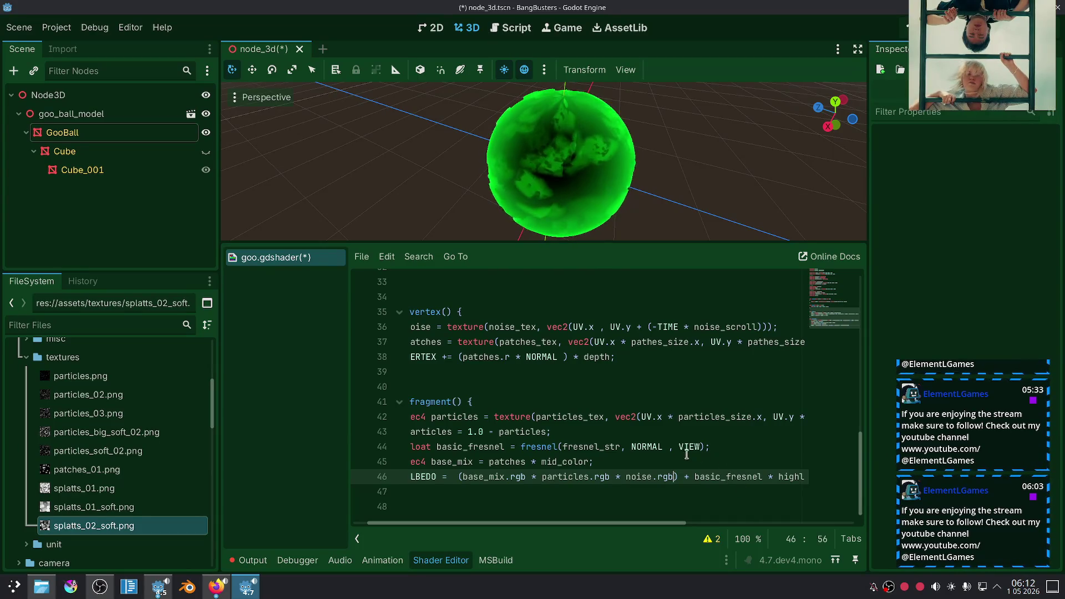
double_click(566, 461)
type("ba")
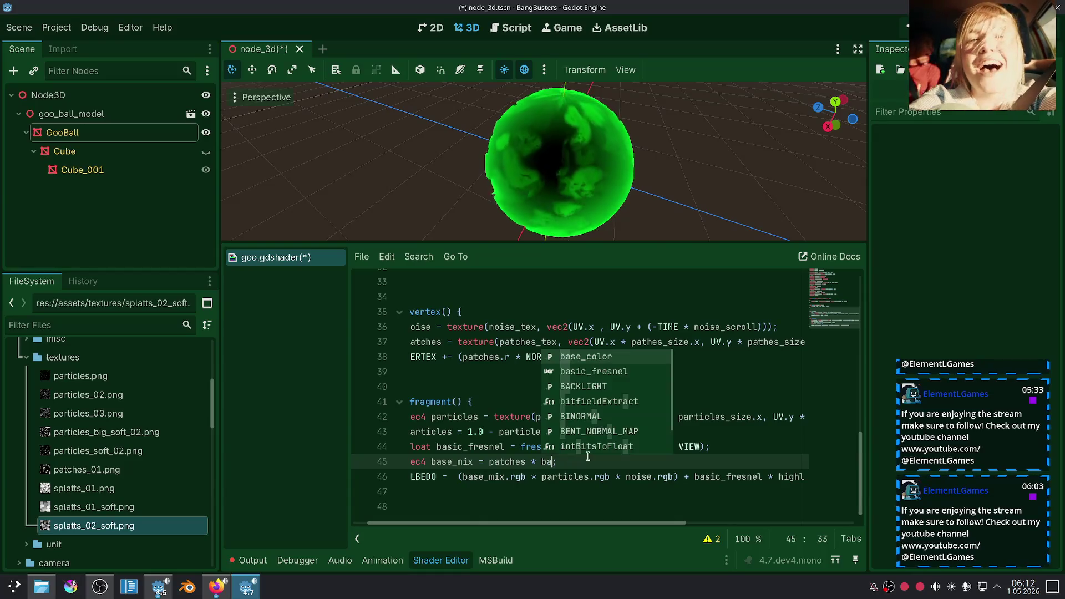
left_click(624, 362)
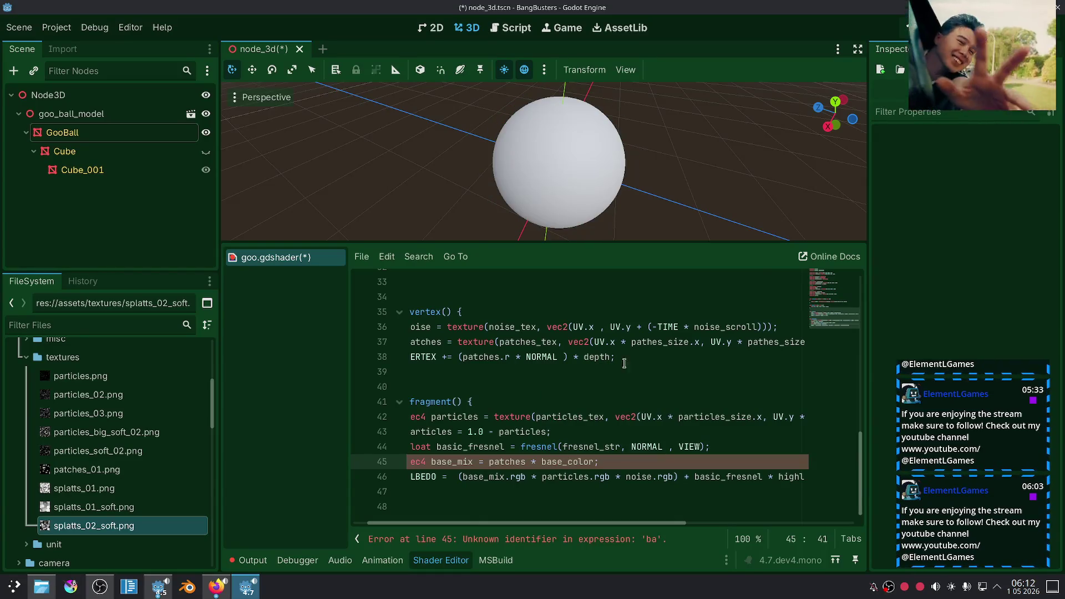
left_click(642, 441)
Append * mid_color.rgb after noise.rgb in the albedo line.
scroll(685, 178, "up", 3)
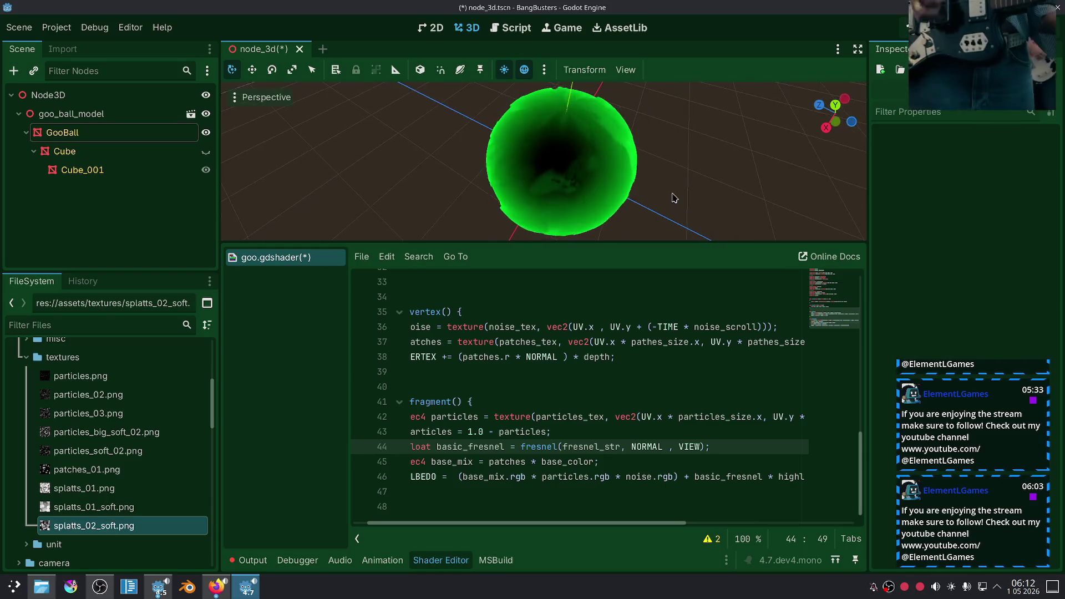
scroll(684, 197, "down", 2)
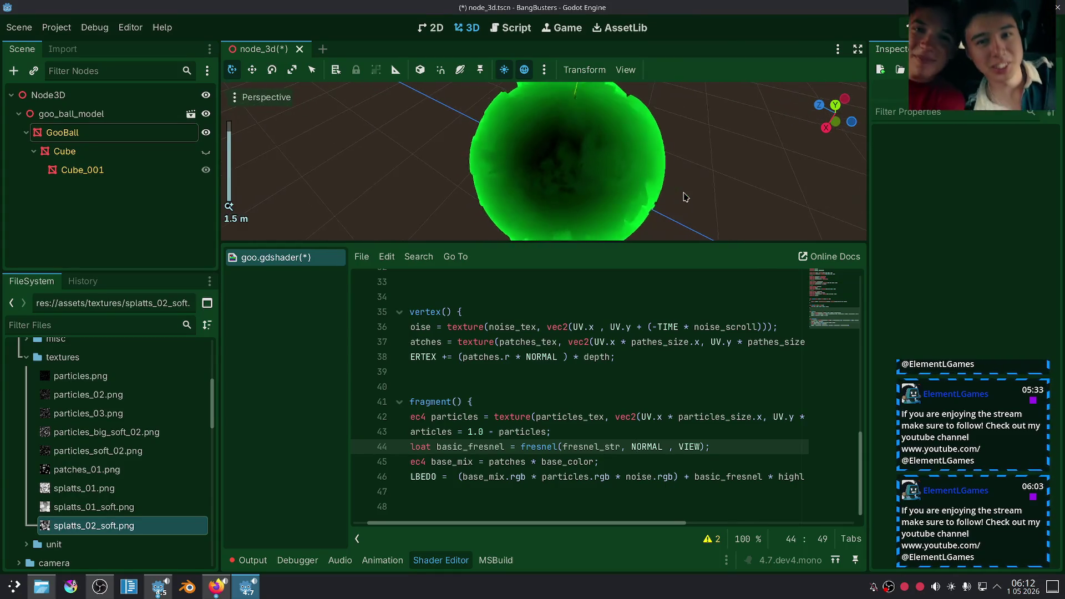
left_click(674, 476)
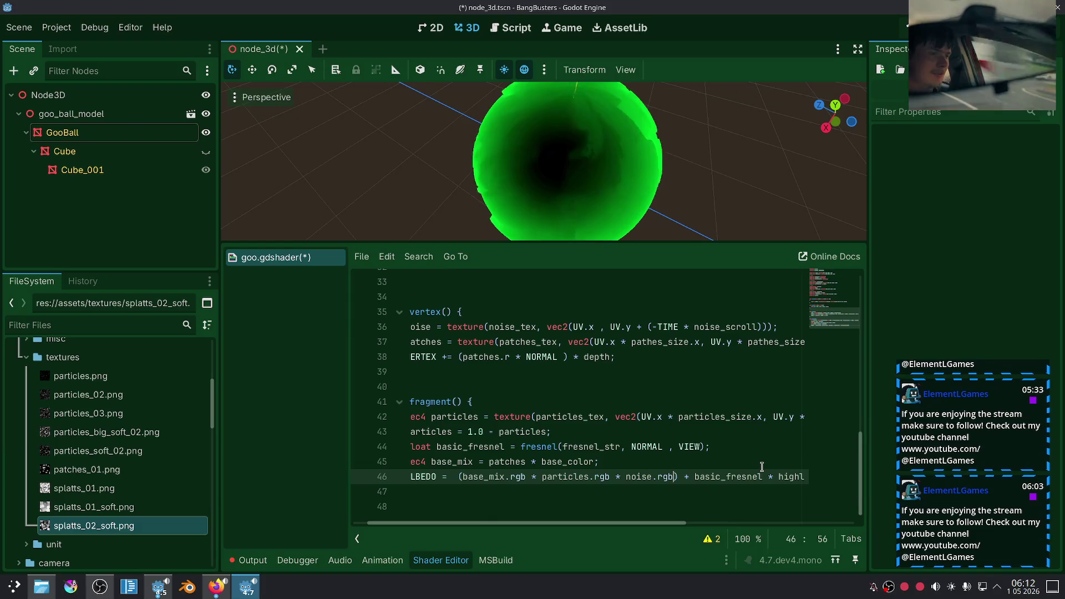
type("* mi")
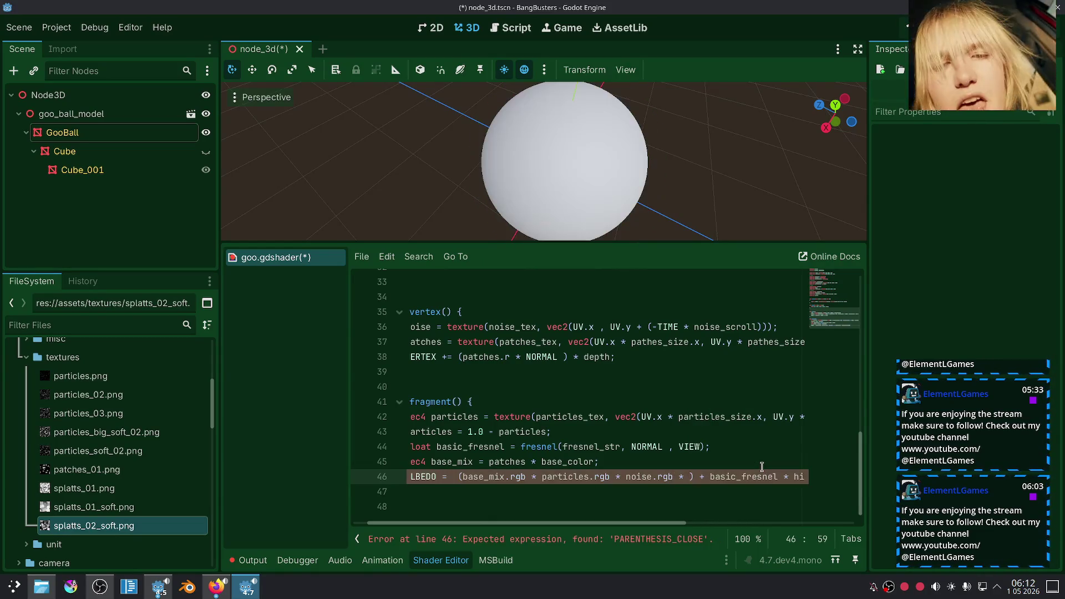
type("d")
key("Return")
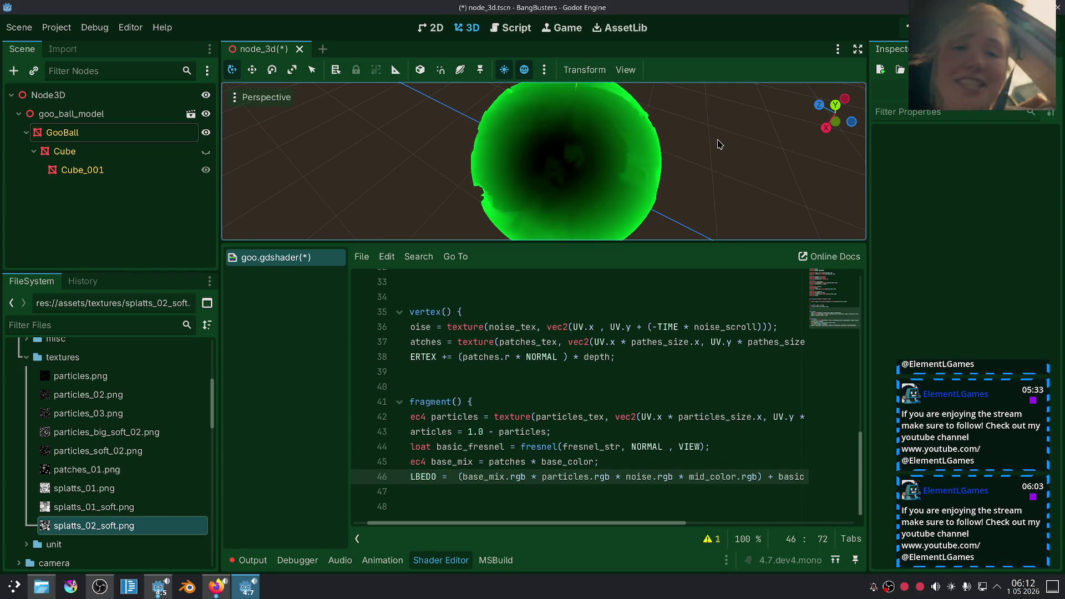
left_click_drag(723, 191, 698, 134)
scroll(697, 134, "up", 1)
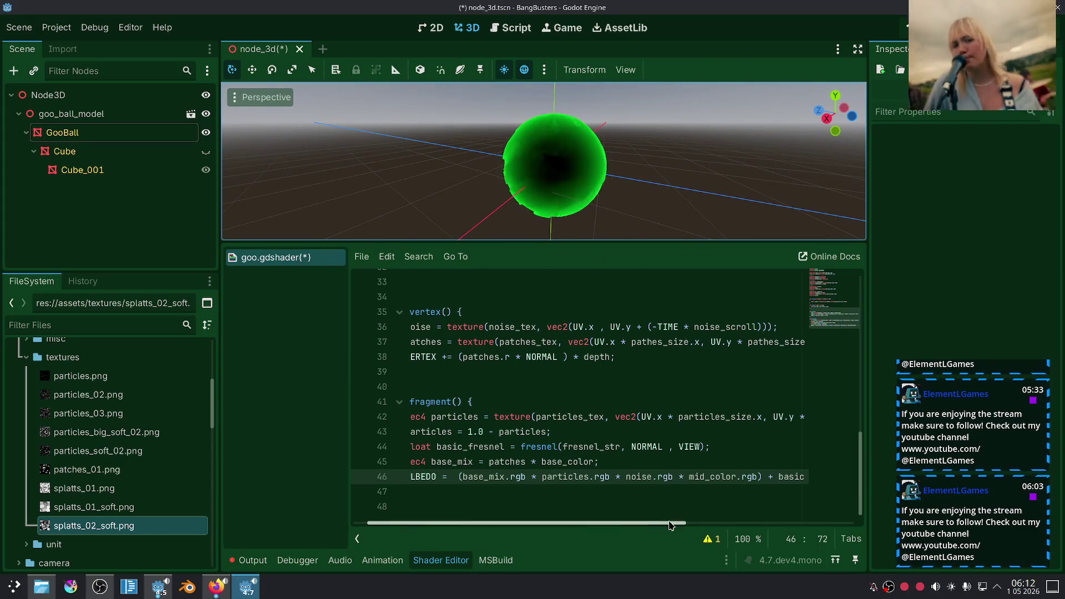
left_click_drag(670, 525, 718, 525)
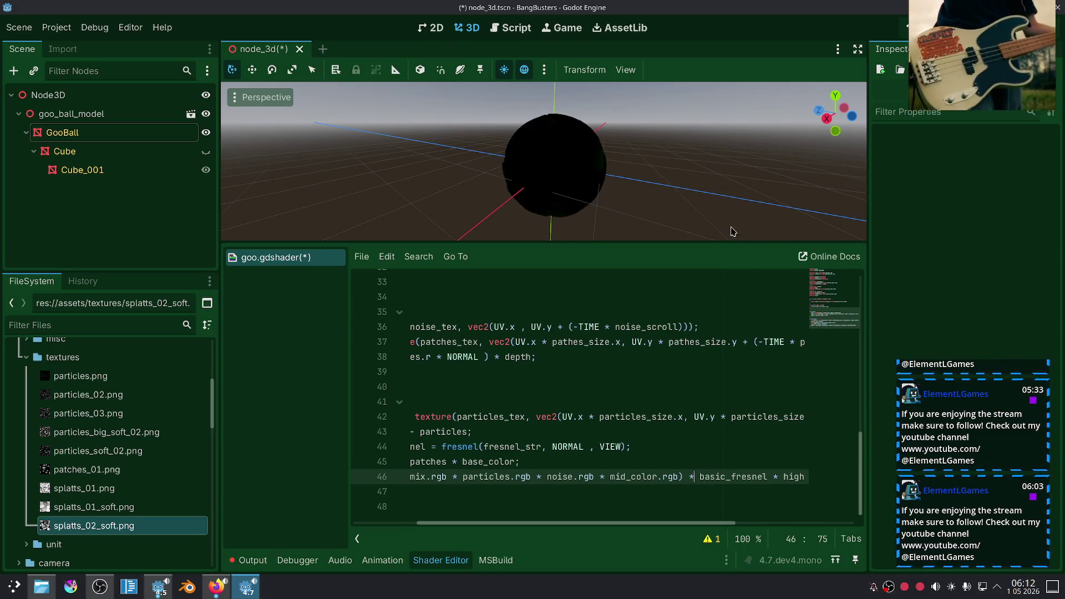
Set GooBall's Base Color shader parameter to a deep green in the color picker.
left_click(669, 458)
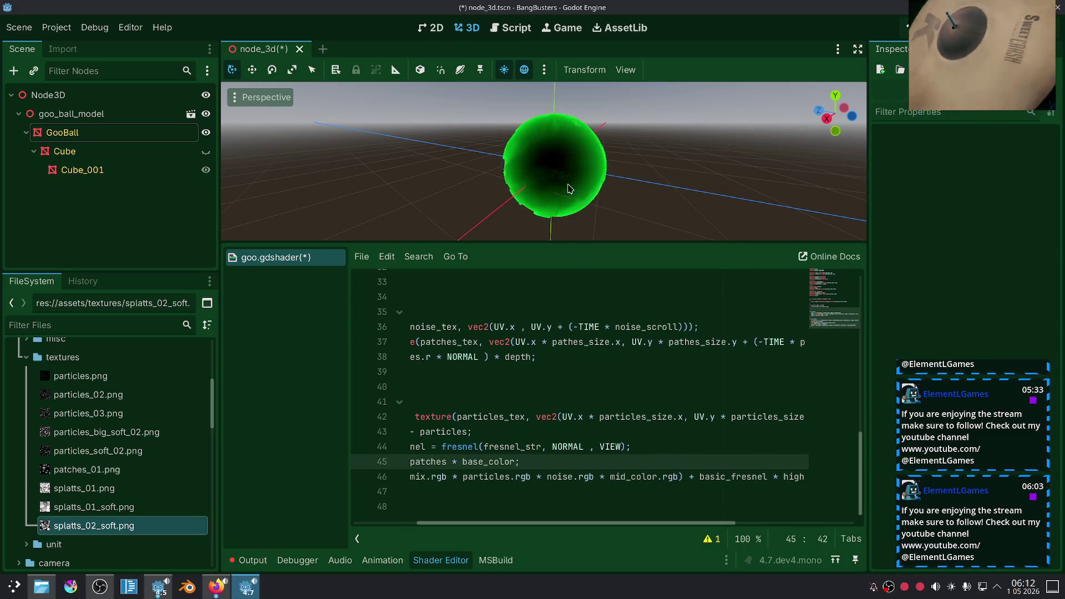
left_click(571, 195)
left_click(1005, 309)
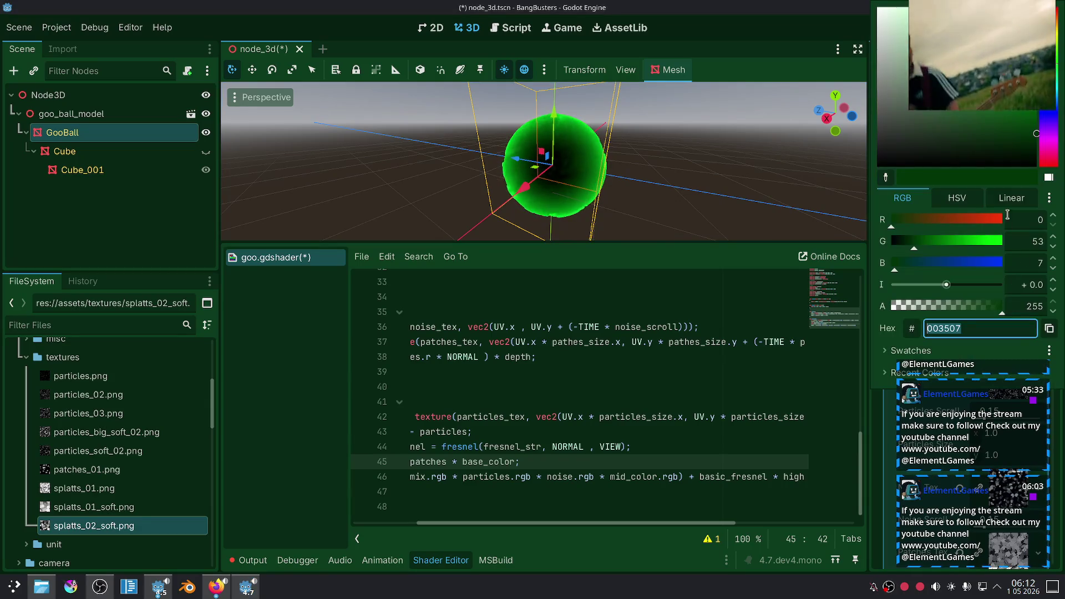
mouse_move(1039, 96)
left_mouse_down()
mouse_move(1055, 22)
mouse_move(800, 215)
left_mouse_up()
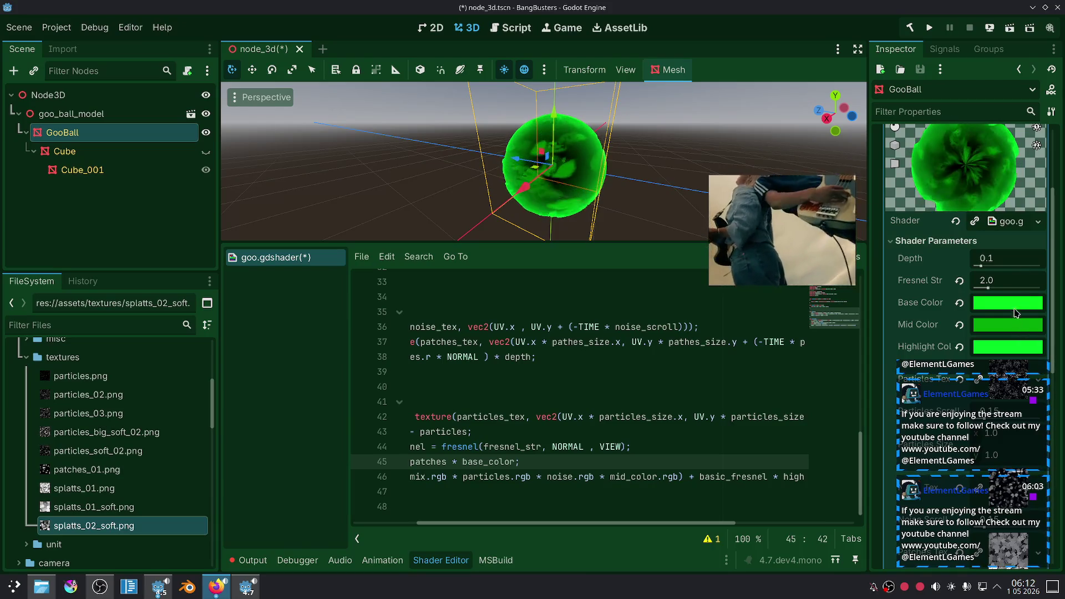
left_click(1015, 309)
left_click_drag(1017, 155, 1038, 109)
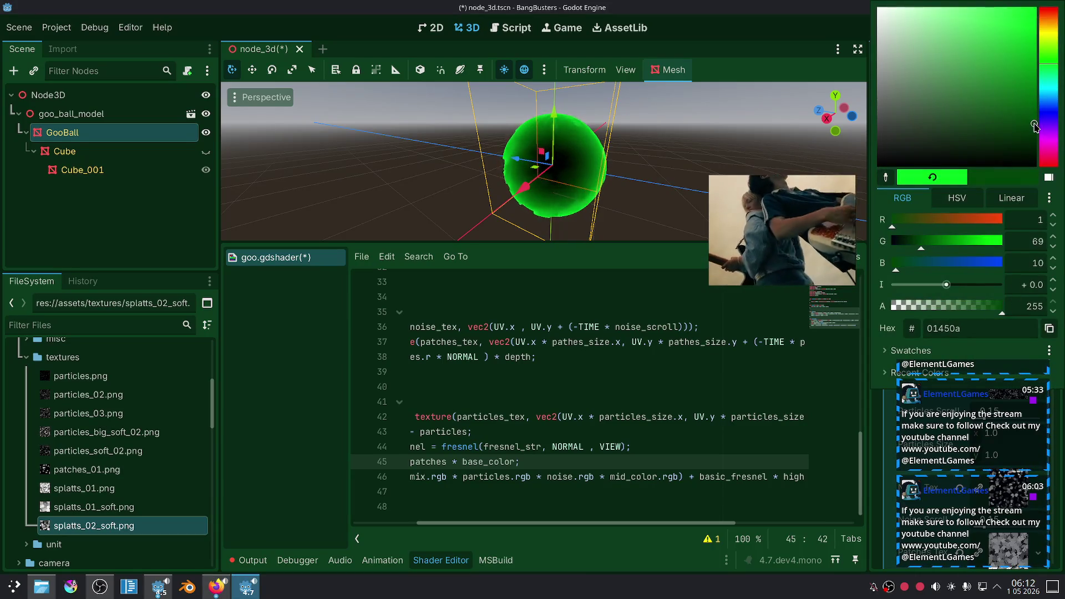
left_click(688, 448)
Select base_mix.rgb and the particles, noise and mid_color factors on the albedo line.
left_click(604, 474)
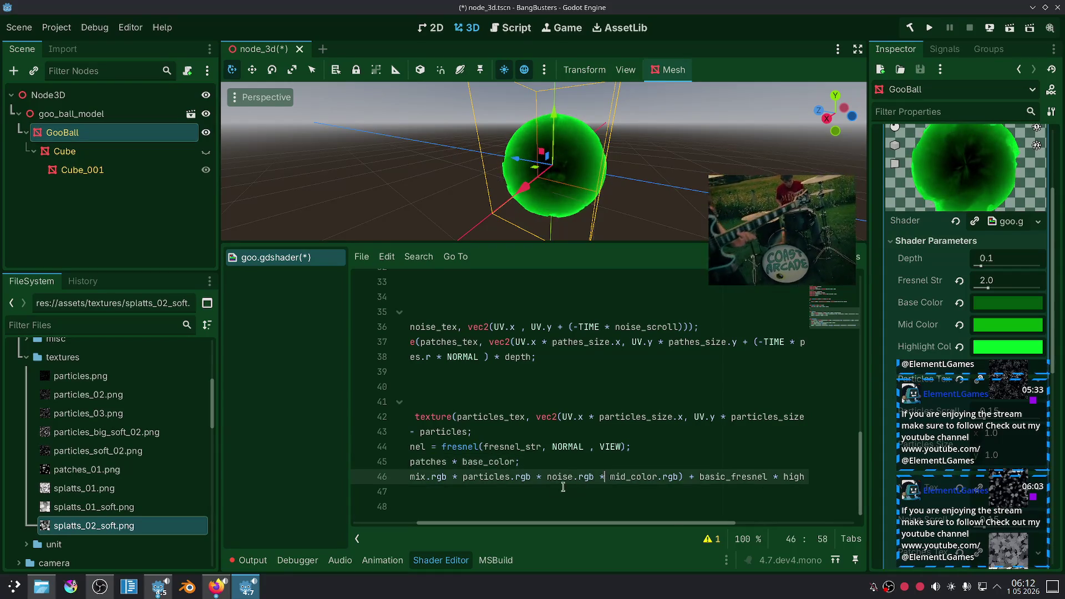
left_click(489, 489)
left_click_drag(480, 477, 490, 477)
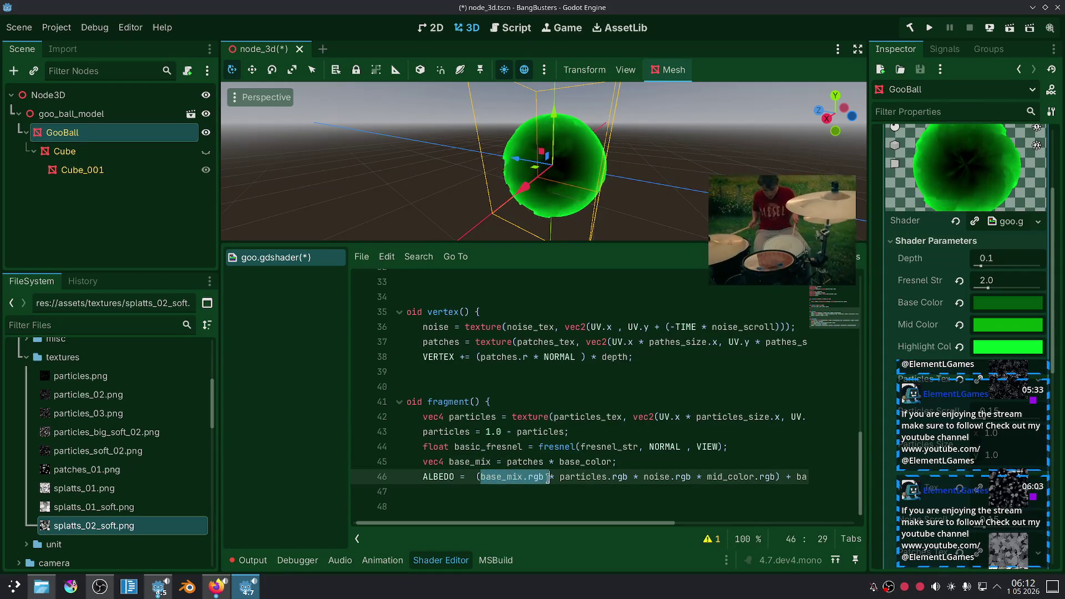
mouse_move(558, 476)
left_mouse_down()
mouse_move(804, 477)
mouse_move(628, 477)
left_mouse_up()
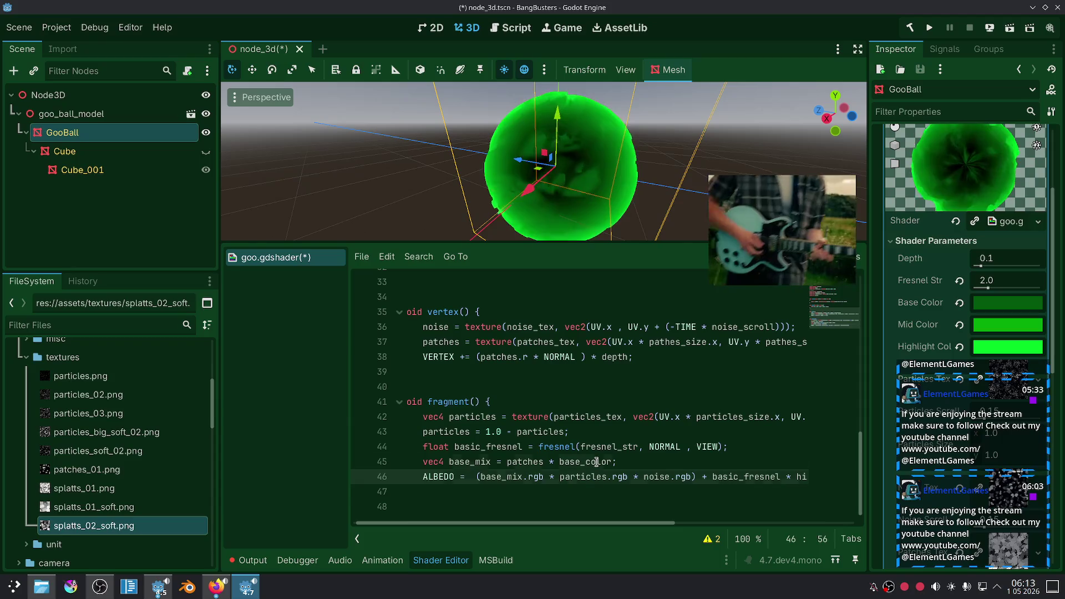
Try base_color in the base_mix line, then undo/redo back to patches * mid_color.
double_click(596, 462)
type("mid")
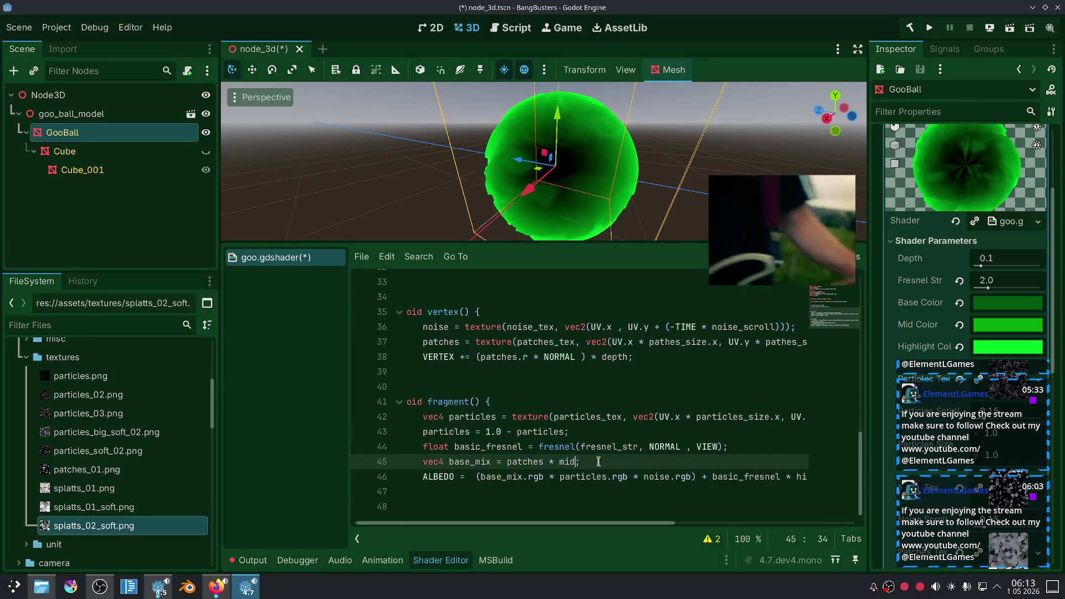
key("Return")
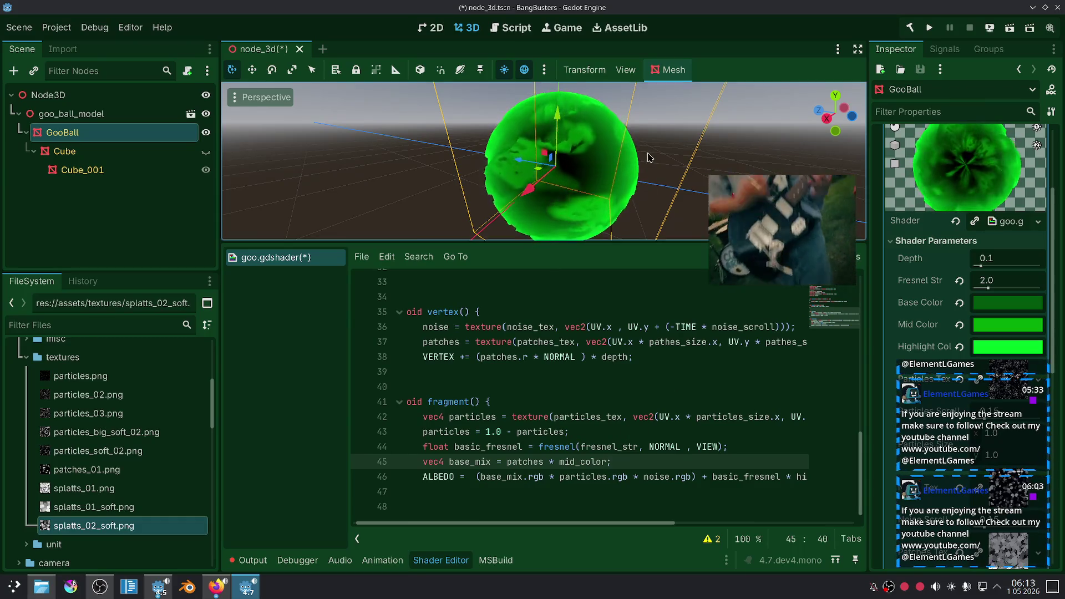
left_click(571, 213)
scroll(571, 212, "down", 4)
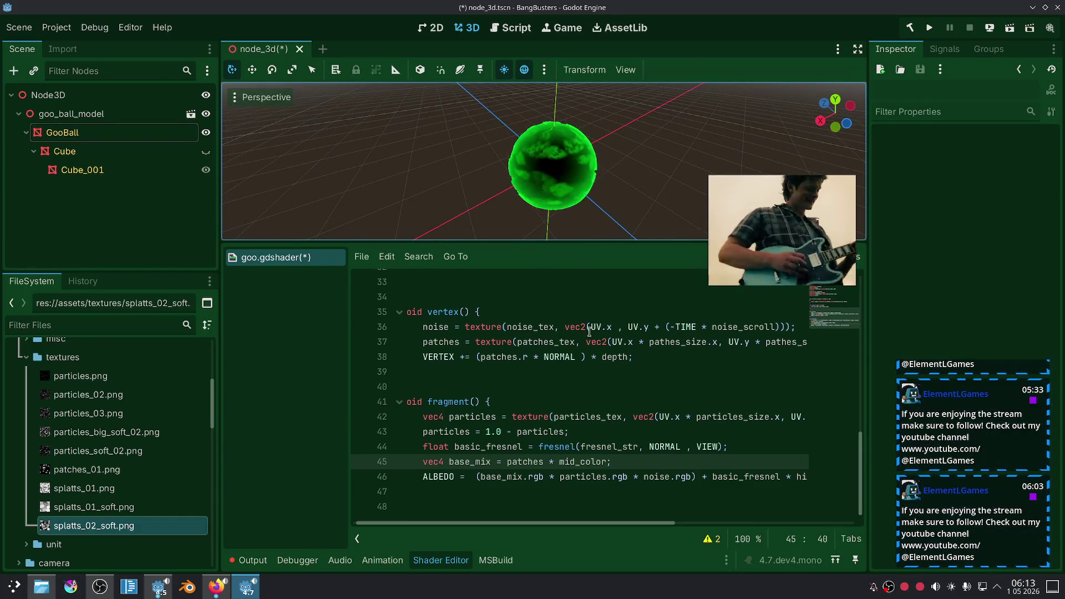
key("ctrl+shift+z")
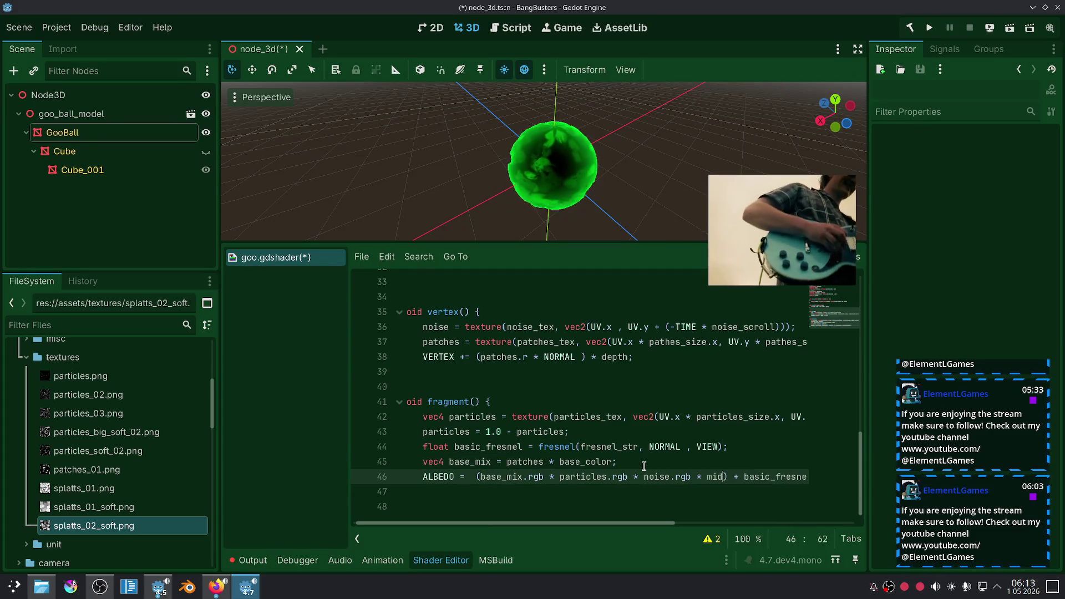
key("ctrl+z")
key("ctrl+shift+z")
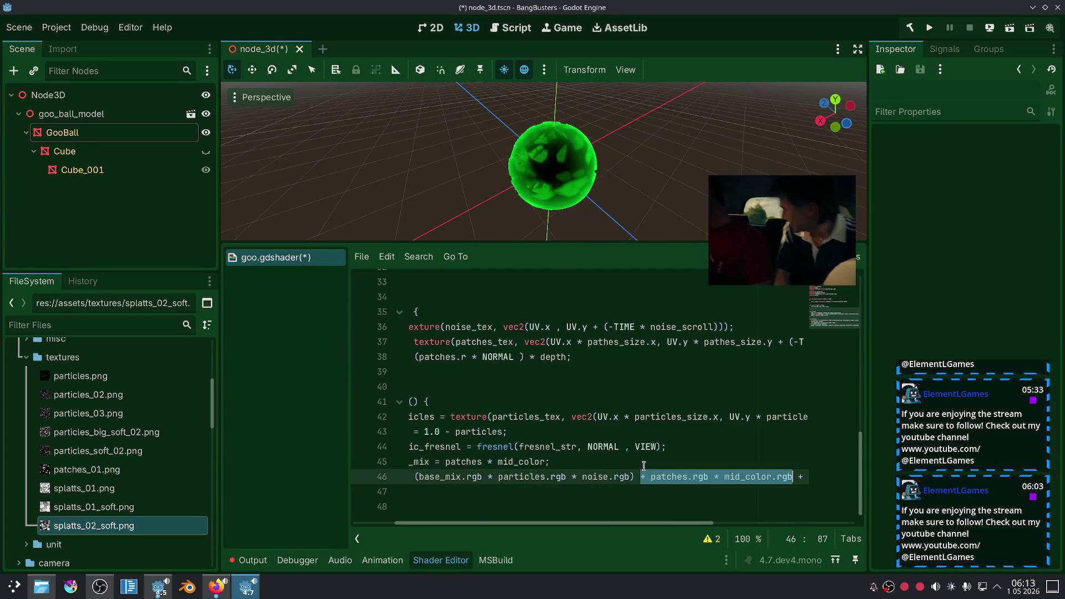
left_click(660, 504)
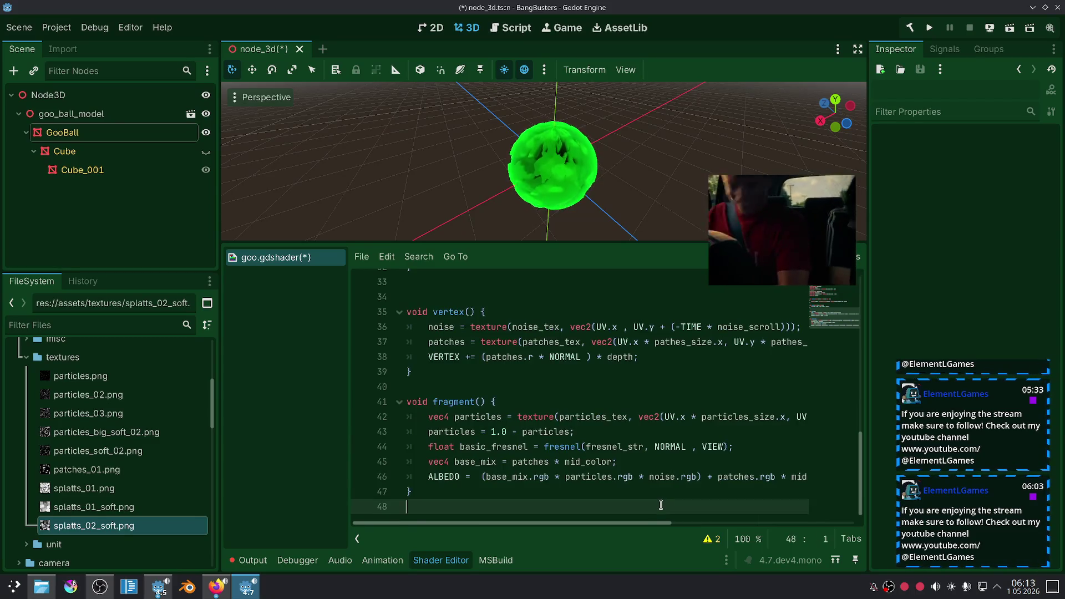
scroll(622, 228, "up", 5)
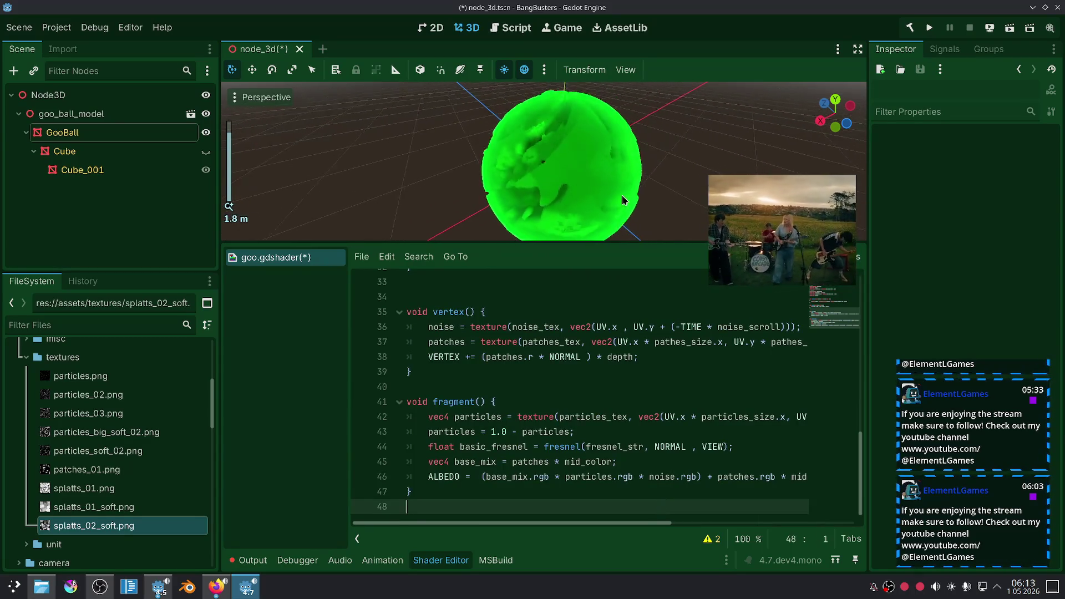
Replace the leading base_mix.rgb in ALBEDO with a trailing * base_color factor.
double_click(542, 463)
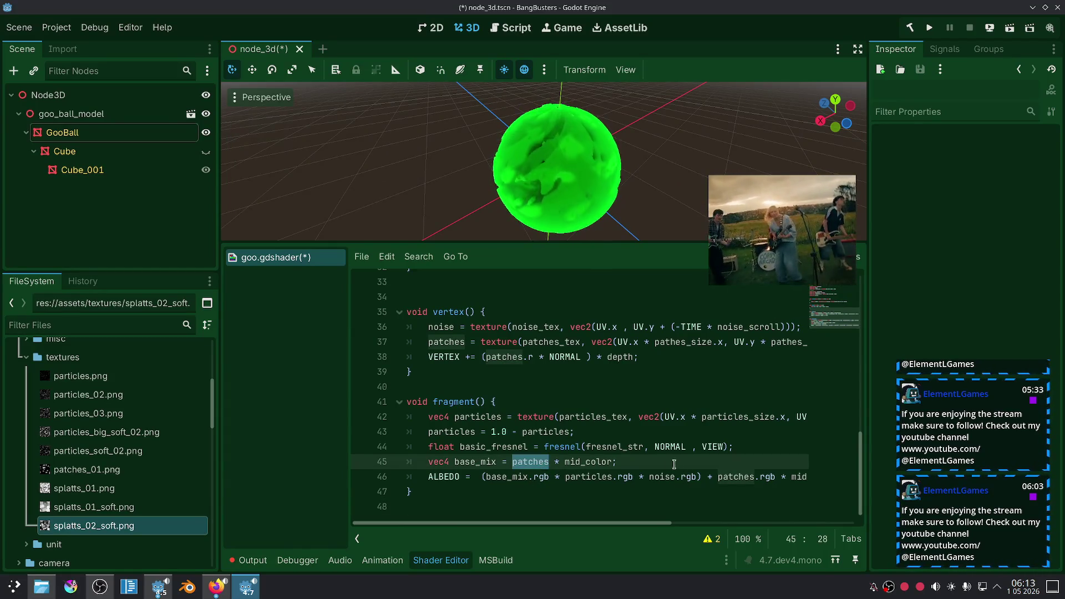
left_click_drag(562, 479, 483, 480)
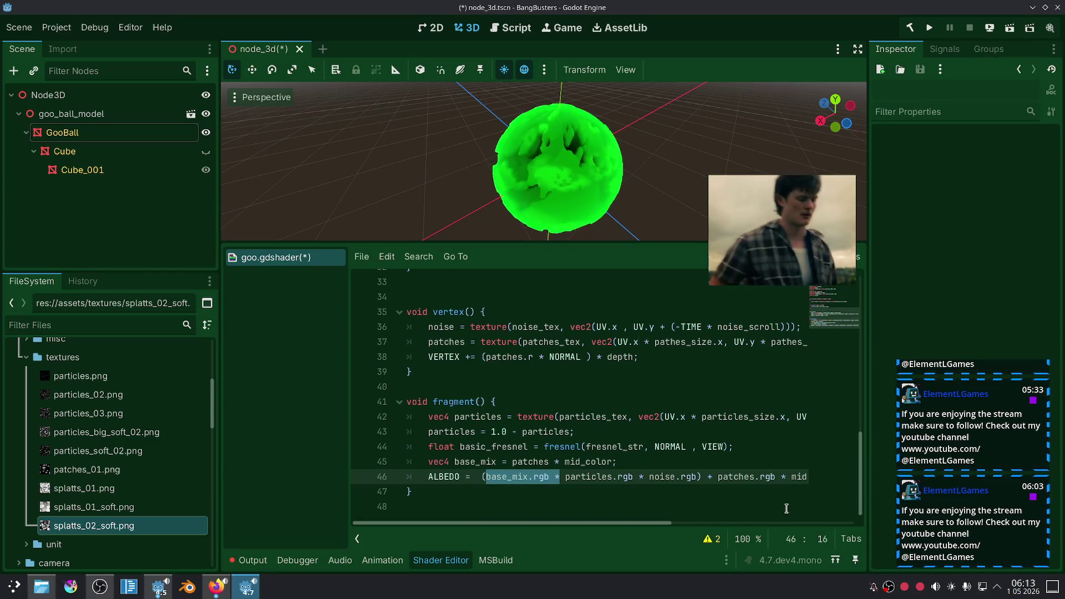
key("BackSpace")
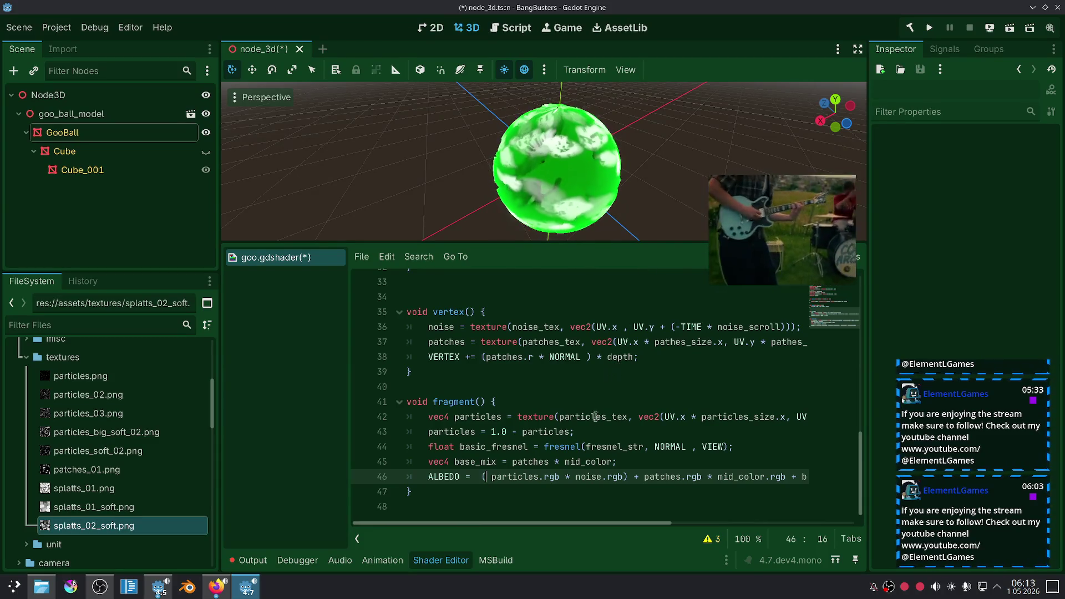
left_click(622, 476)
type("* ba")
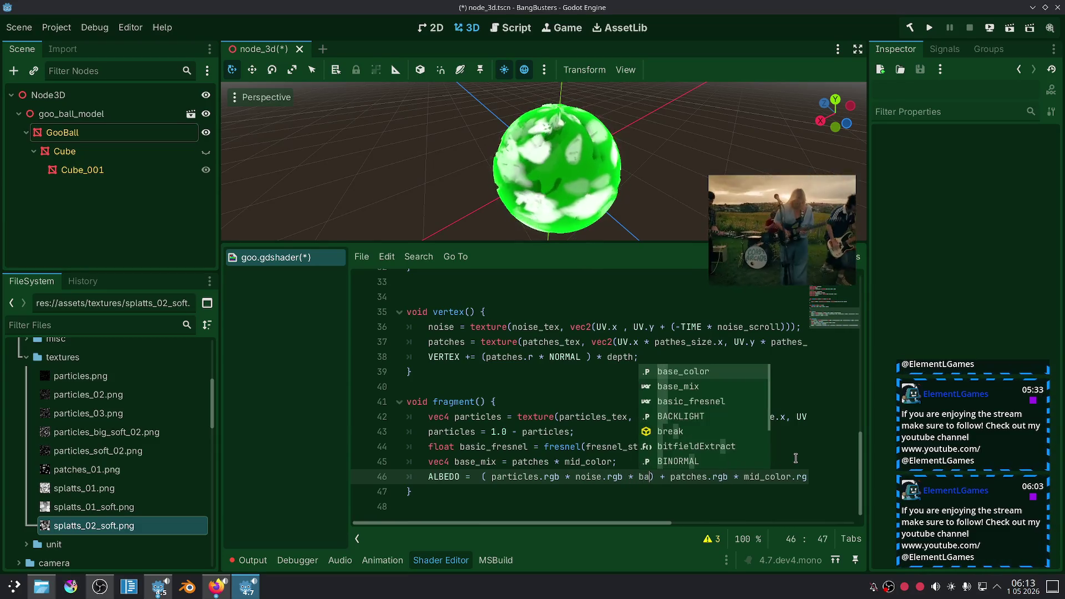
key("Return")
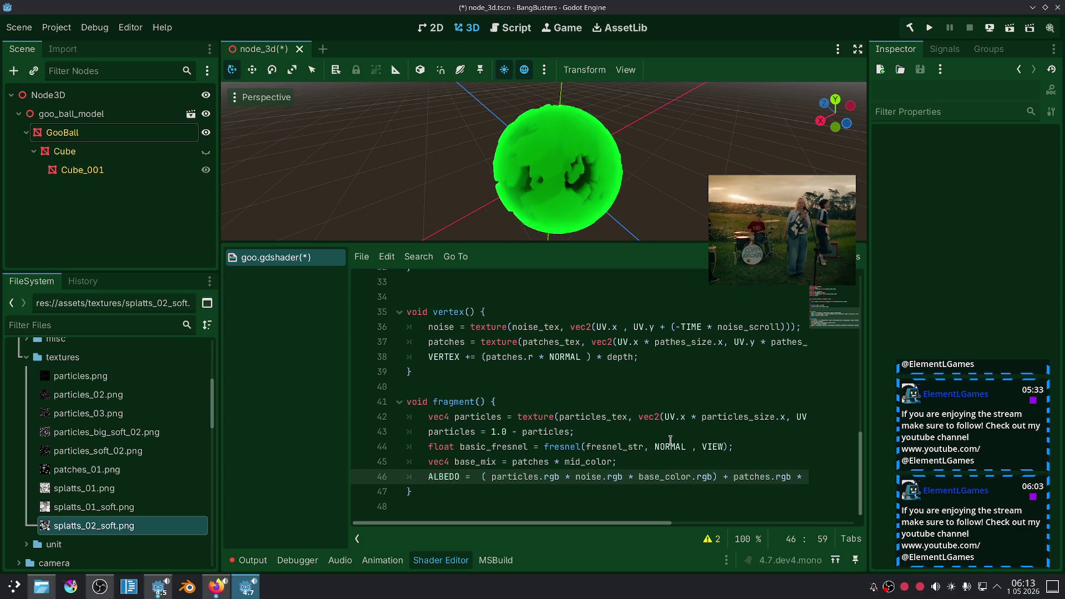
Remove the base_color factor and restore base_mix.rgb at the start of ALBEDO.
scroll(646, 184, "up", 3)
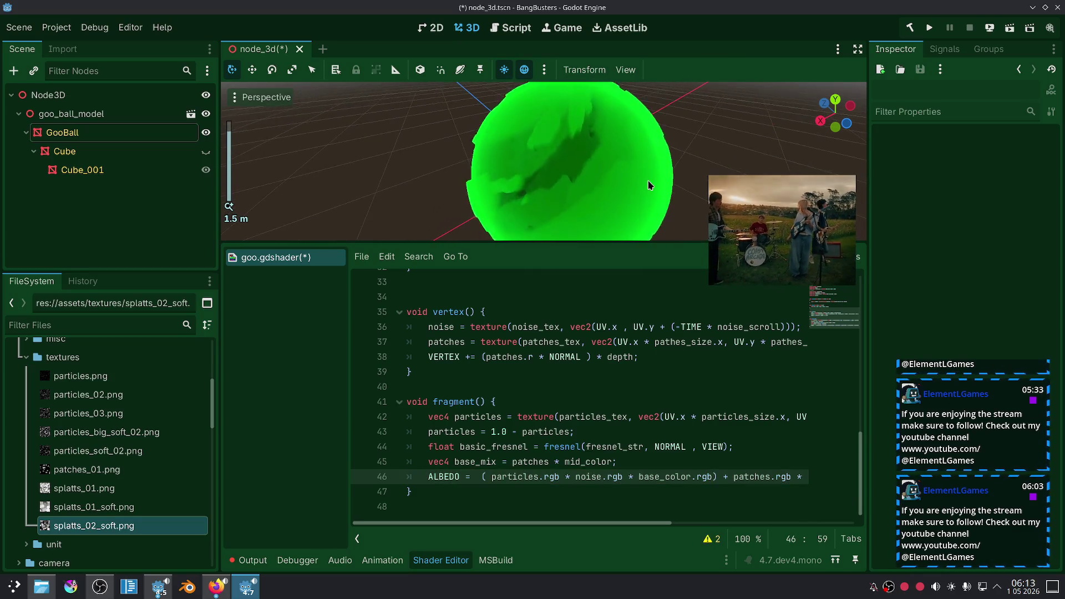
mouse_move(649, 184)
left_mouse_down()
mouse_move(601, 229)
mouse_move(607, 183)
left_mouse_up()
scroll(607, 181, "up", 2)
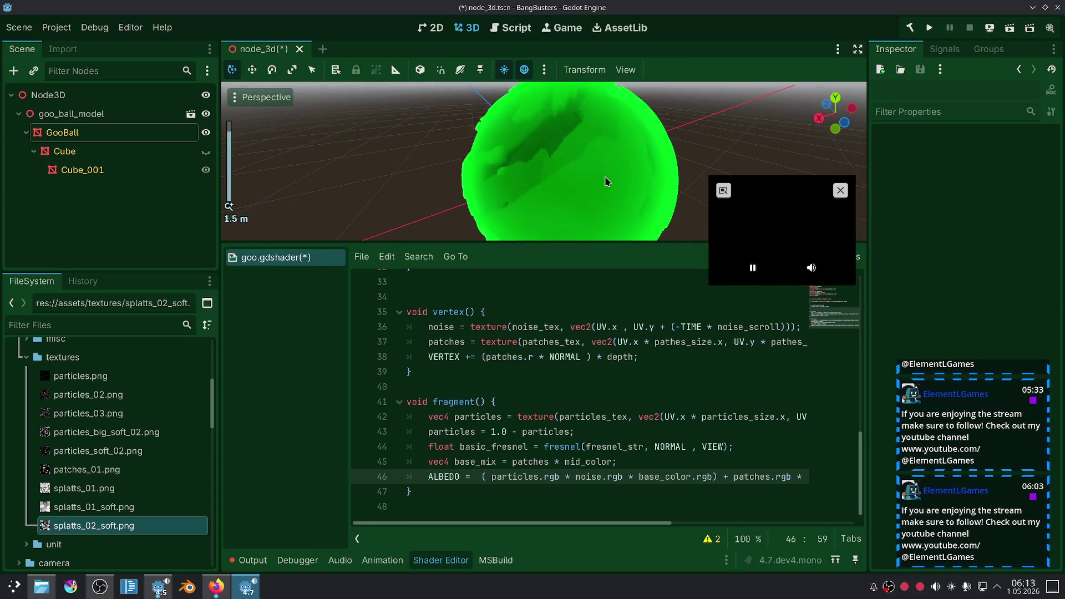
left_click(625, 485)
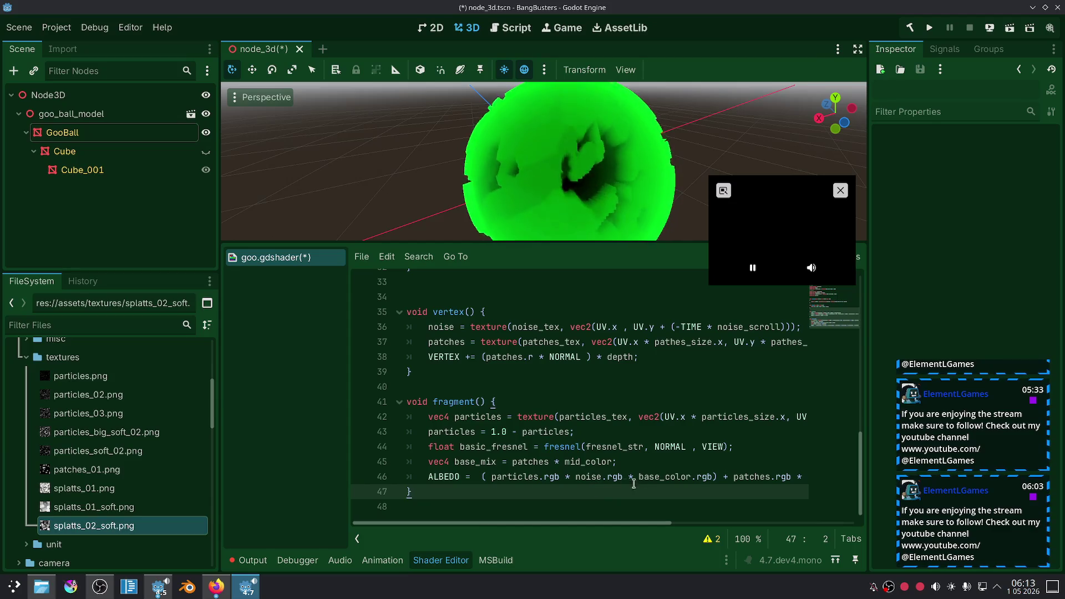
left_click(712, 477)
key("BackSpace")
key("BackSpace")
key("BackSpace")
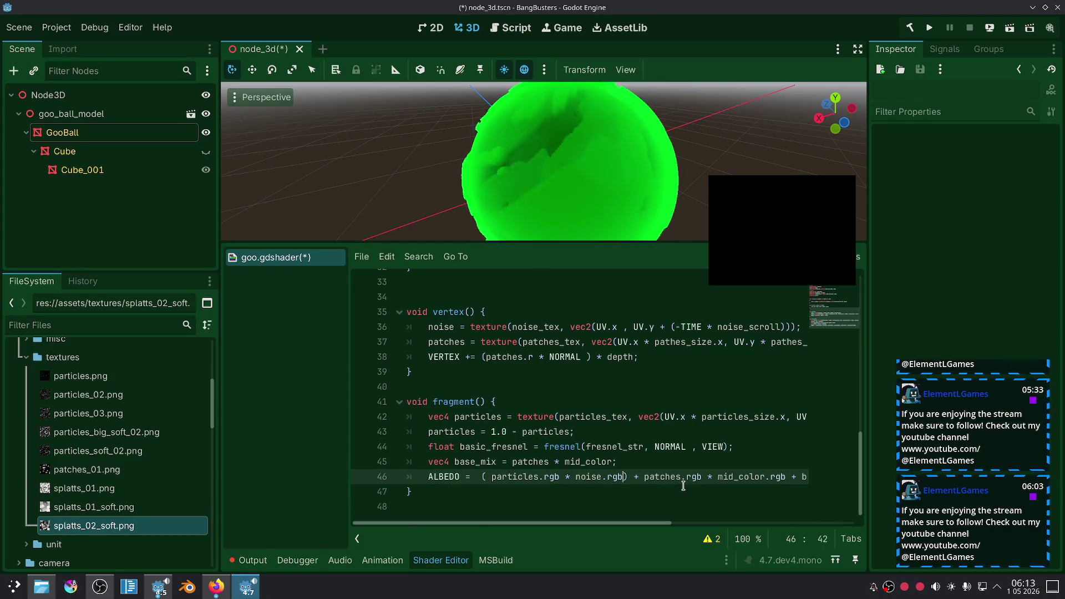
key("ctrl+z")
key("ctrl+z")
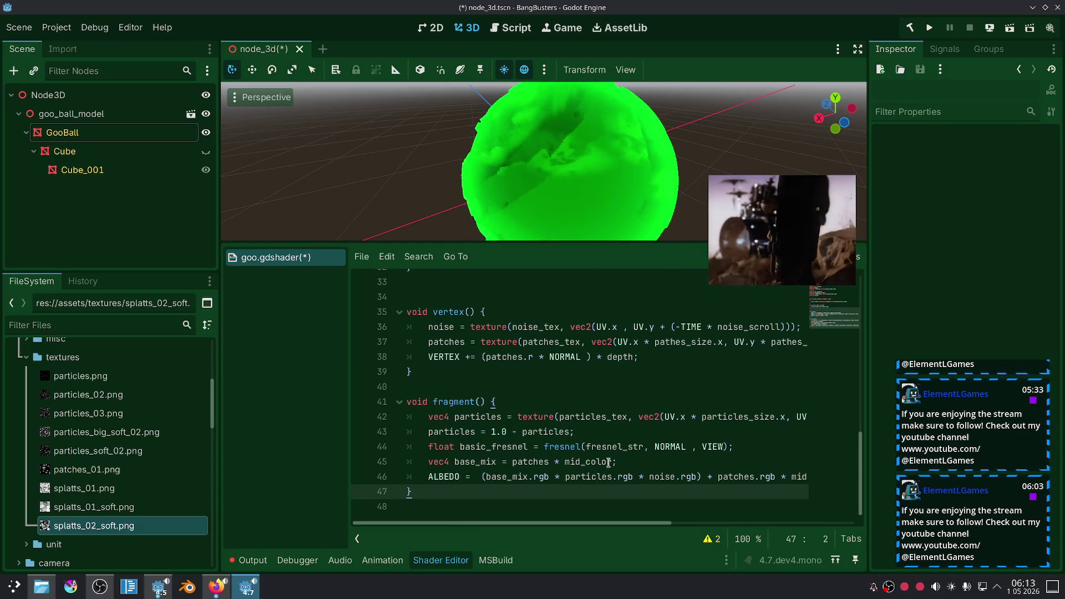
scroll(593, 180, "down", 3)
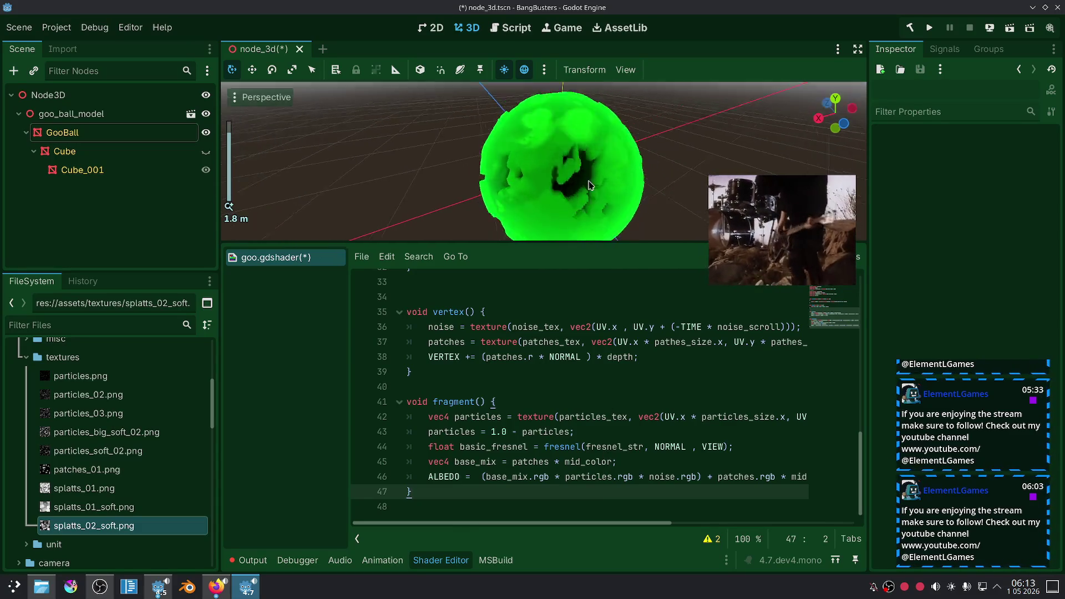
scroll(565, 226, "up", 3)
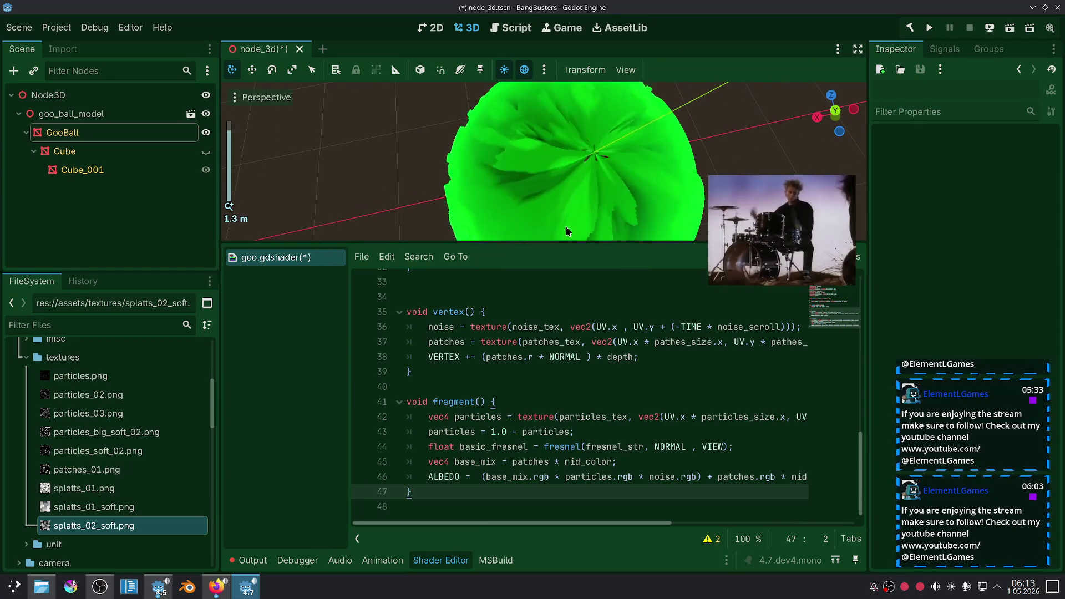
scroll(565, 230, "down", 2)
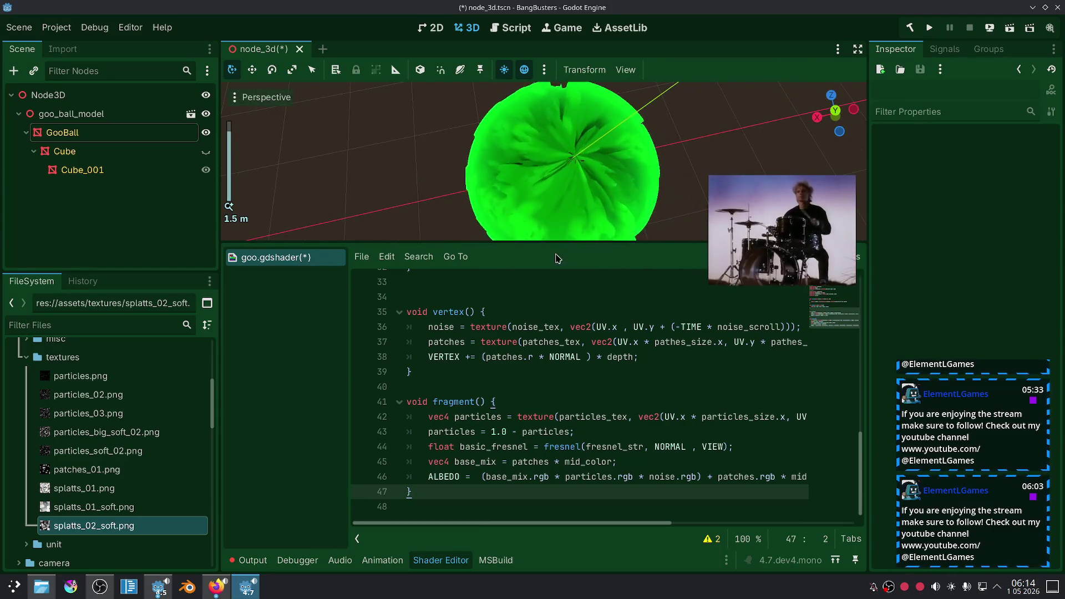
left_click(637, 431)
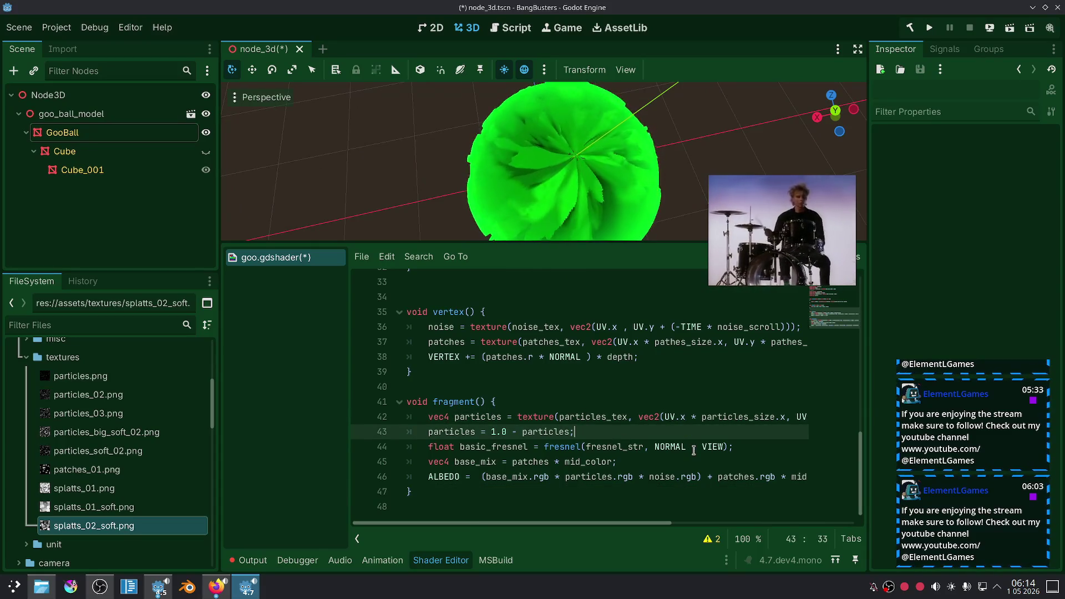
Undo back through ALBEDO edits, dropping noise and restoring the basic_fresnel * highlight_color term.
key("ctrl+z")
key("ctrl+z")
key("ctrl+z")
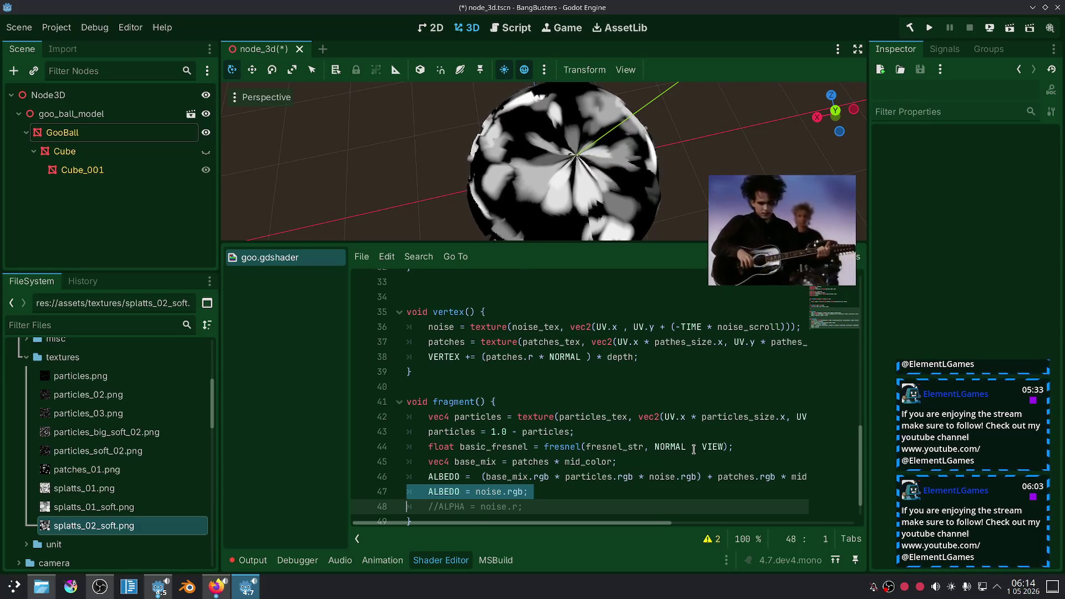
key("ctrl+z")
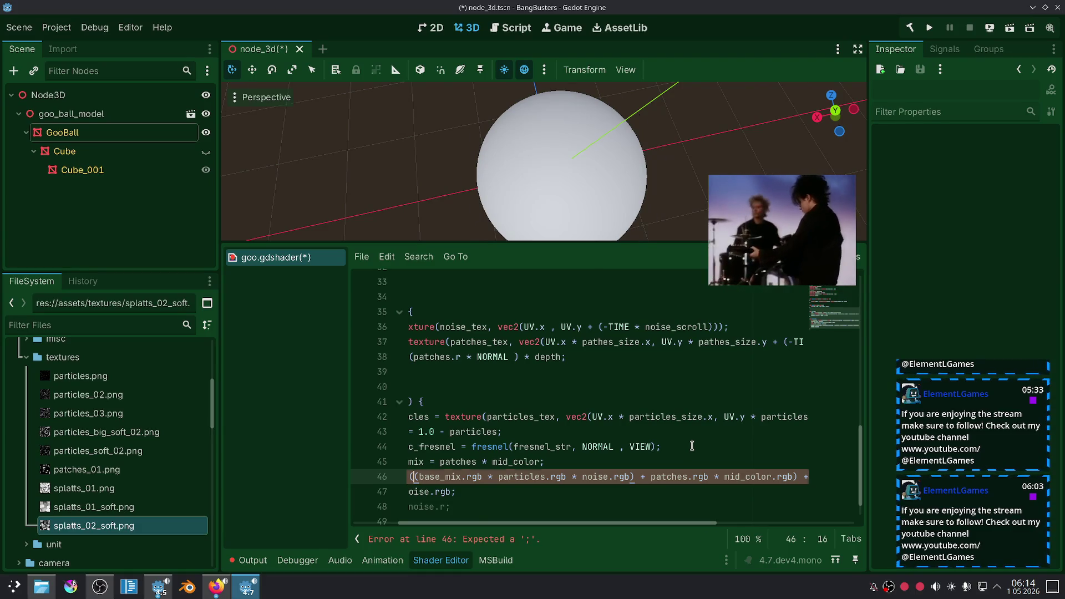
key("ctrl+z")
key("ctrl+z")
key("ctrl+z")
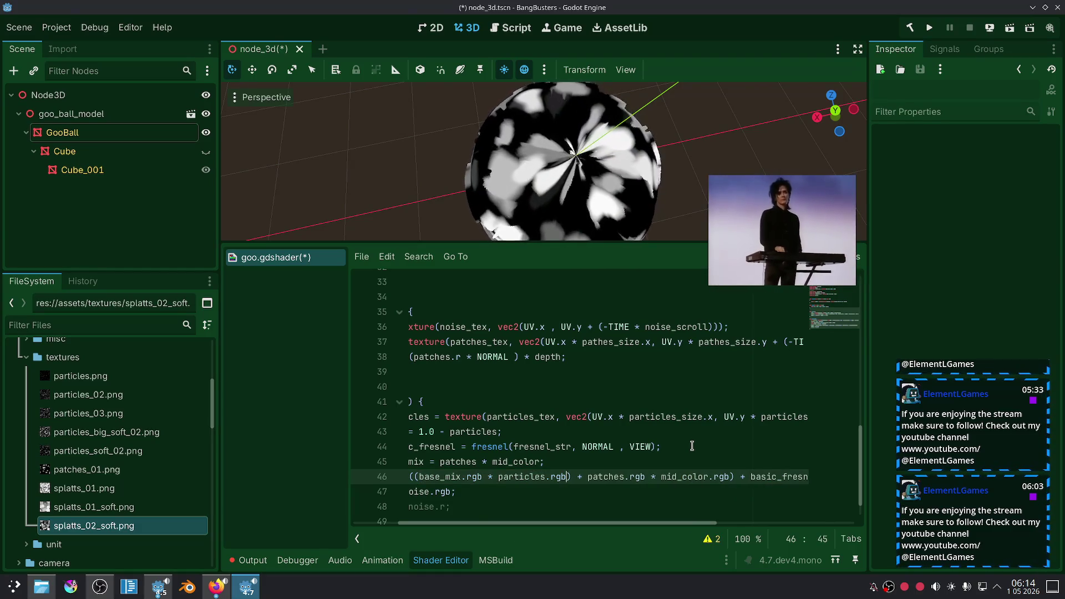
key("ctrl+z")
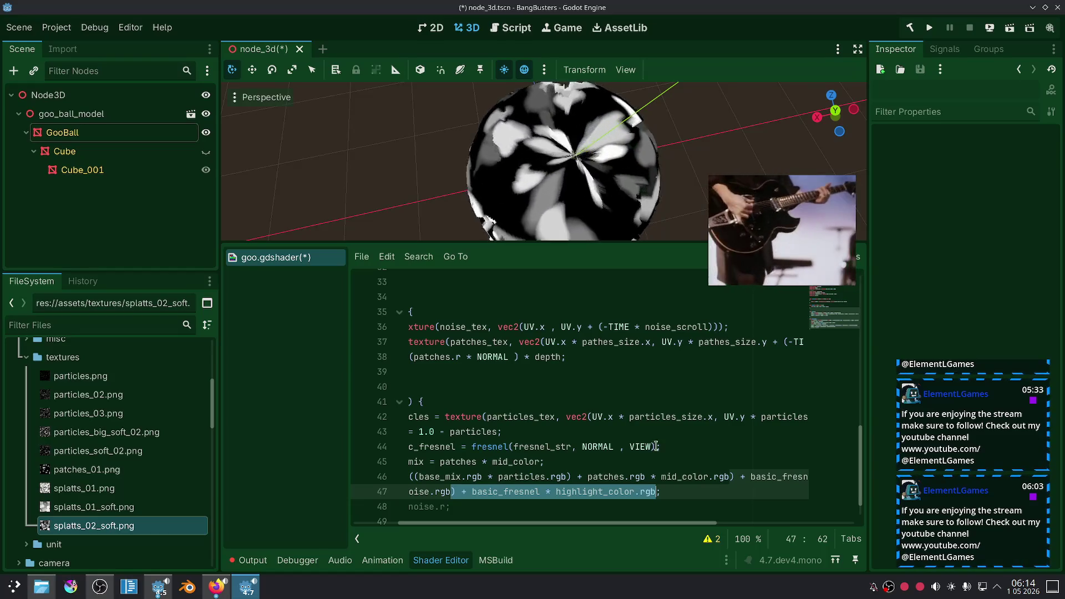
mouse_move(539, 489)
left_mouse_down()
mouse_move(490, 491)
mouse_move(500, 491)
left_mouse_up()
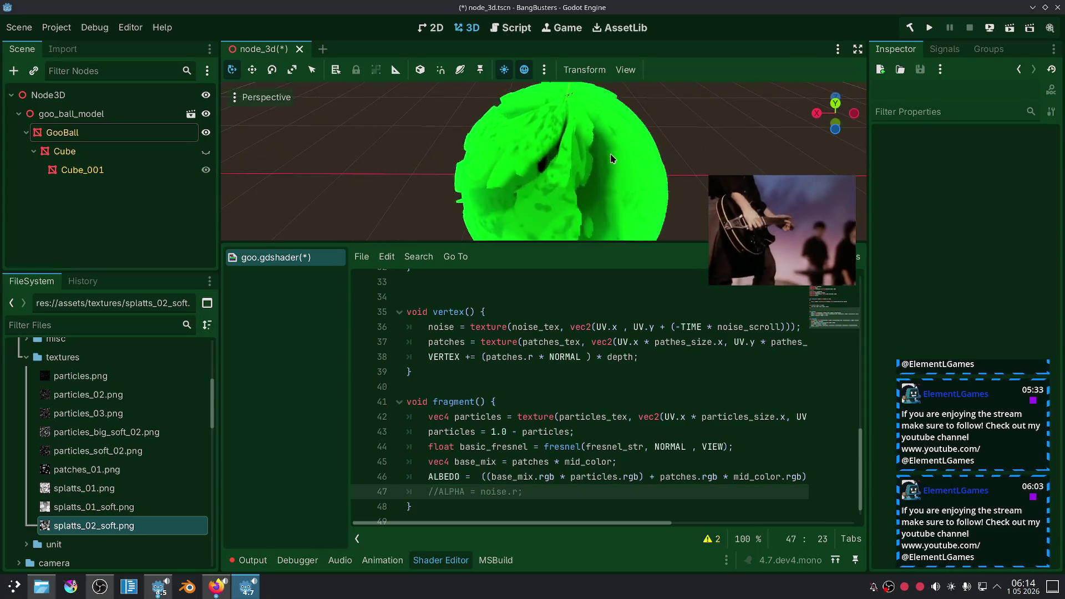
Inspect GooBall's Shader Parameters, deselect it, then open the Twitch stream tab in Firefox.
left_click_drag(612, 159, 592, 162)
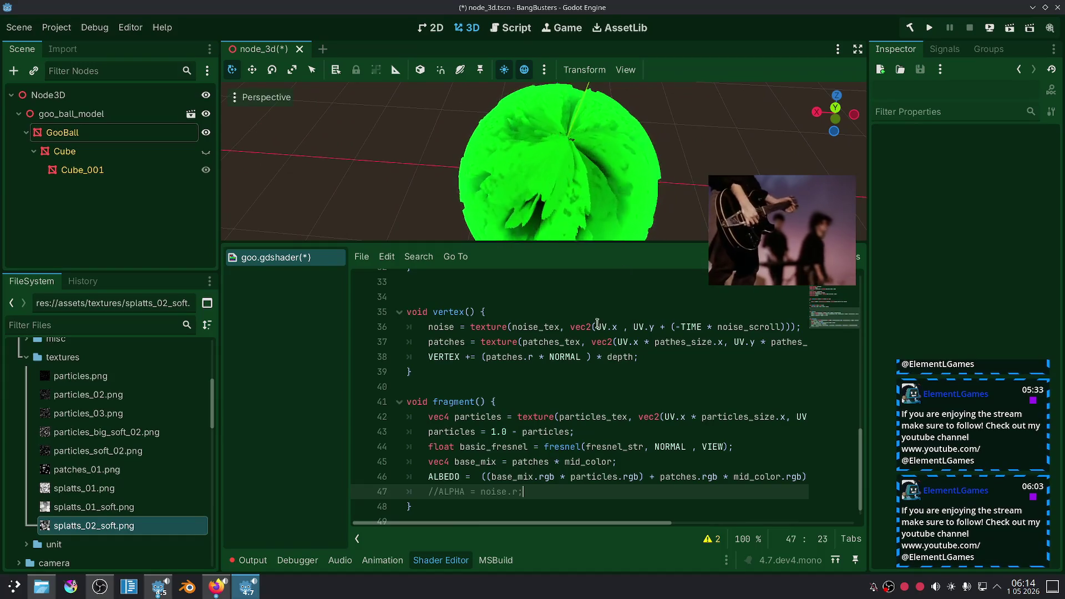
left_click(108, 131)
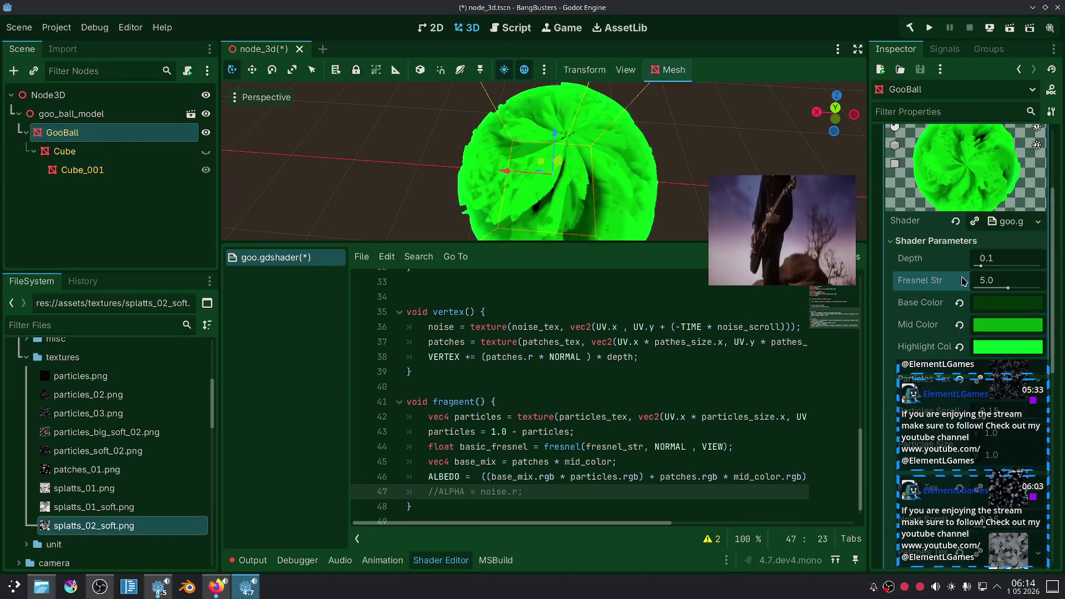
scroll(655, 211, "down", 5)
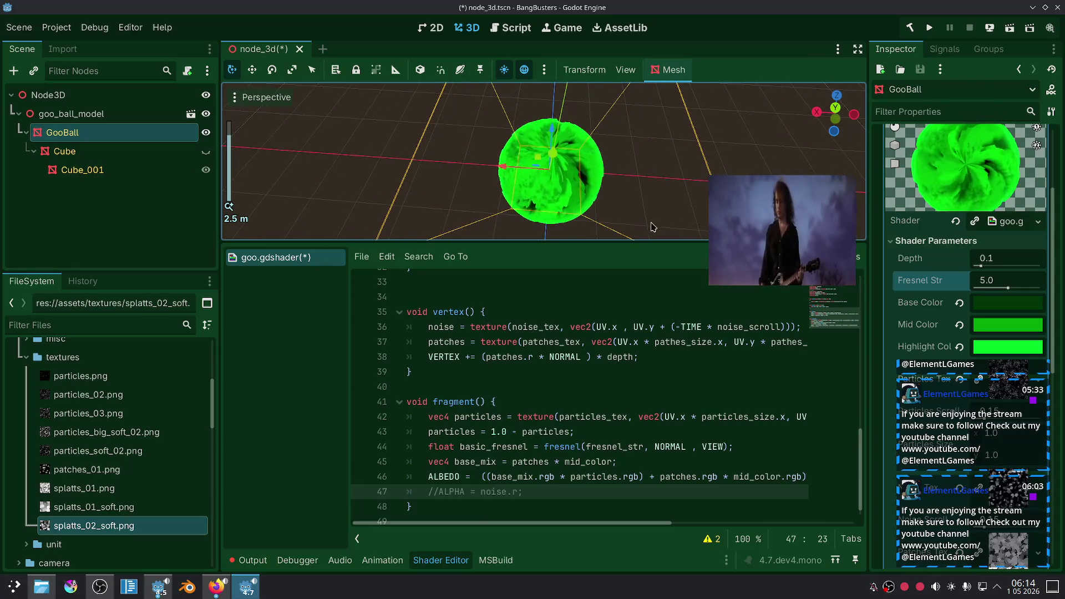
left_click(644, 187)
scroll(644, 187, "up", 3)
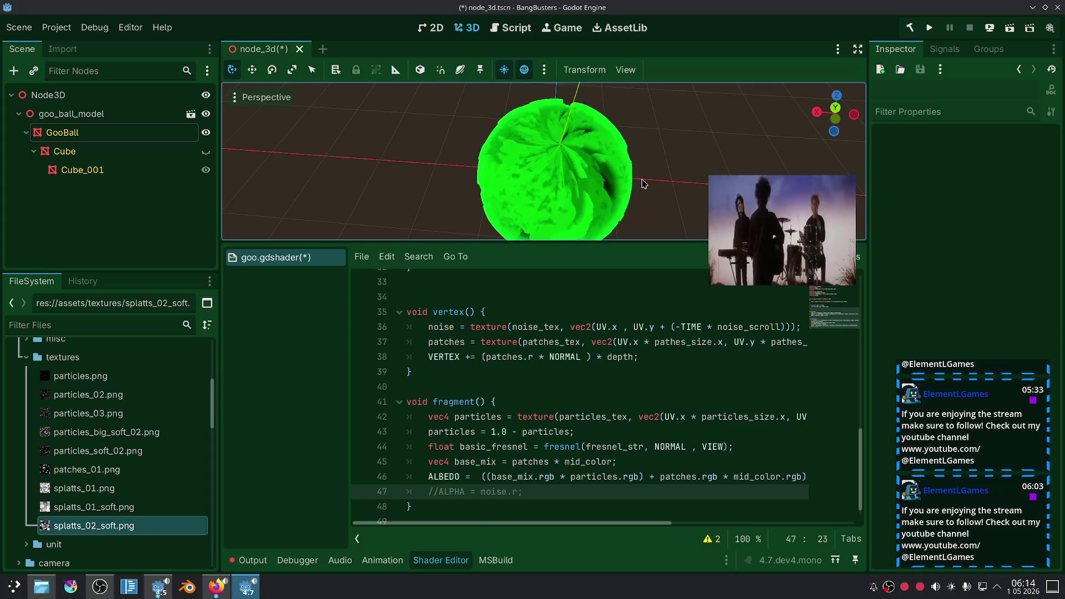
left_click(216, 586)
left_click(172, 11)
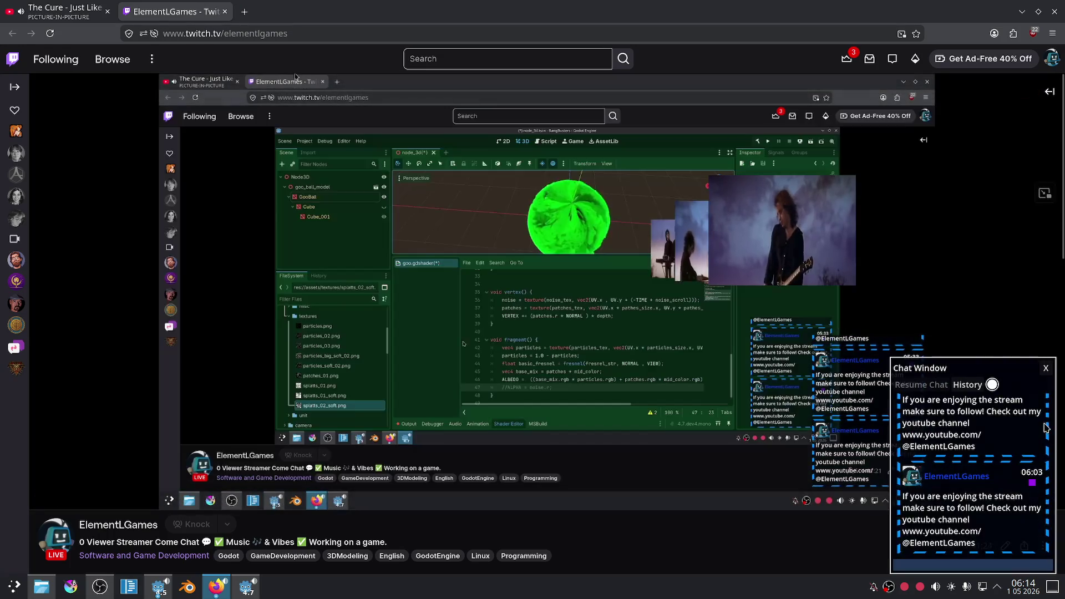
Check the YouTube music video tab in Firefox, then bring the Godot editor back to the front.
mouse_move(883, 384)
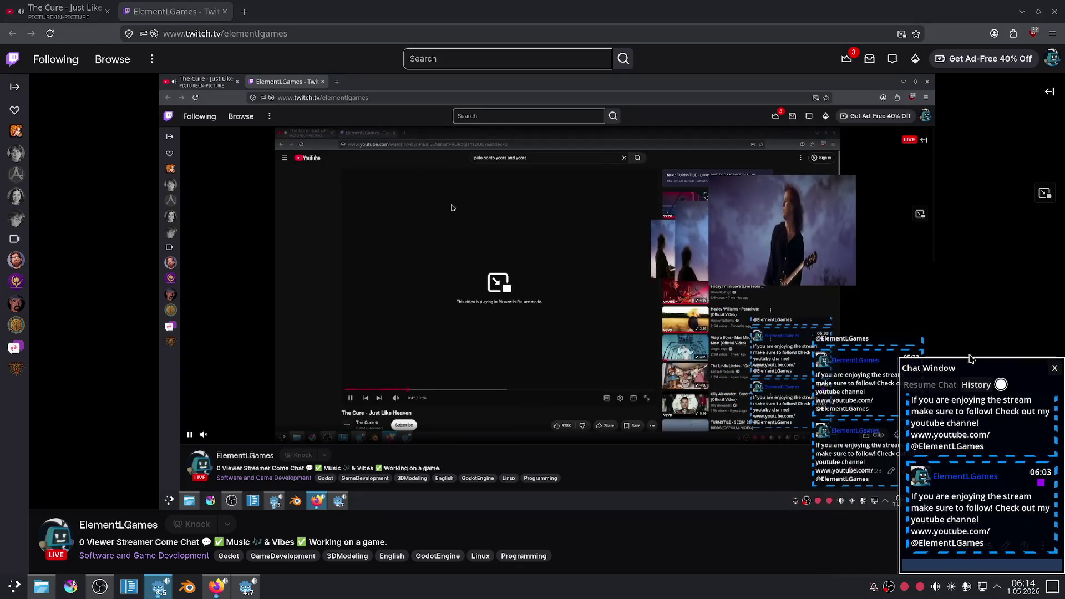
left_click(30, 6)
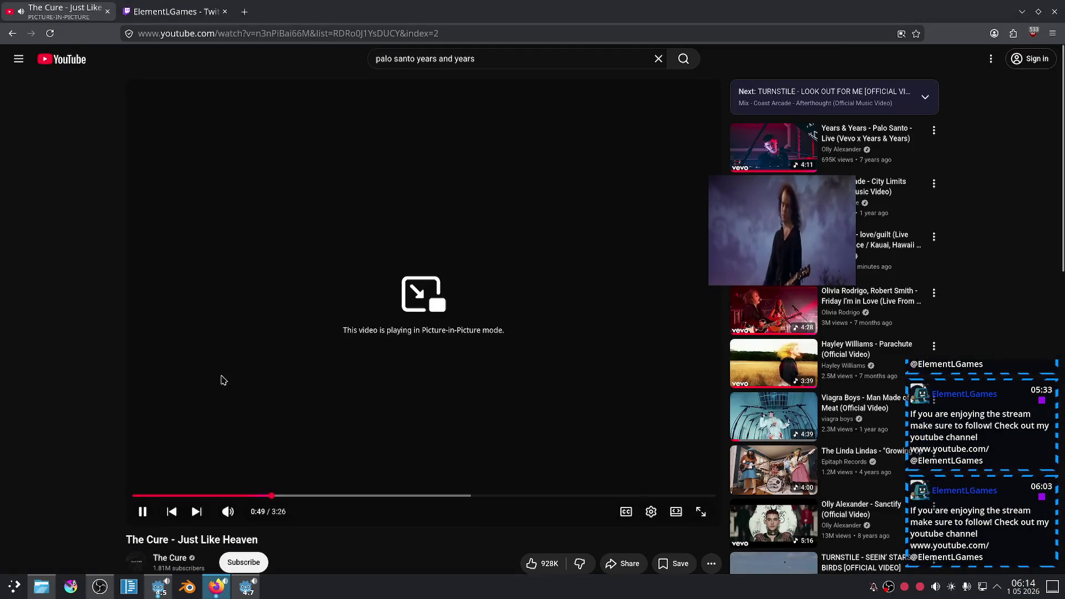
left_click(239, 596)
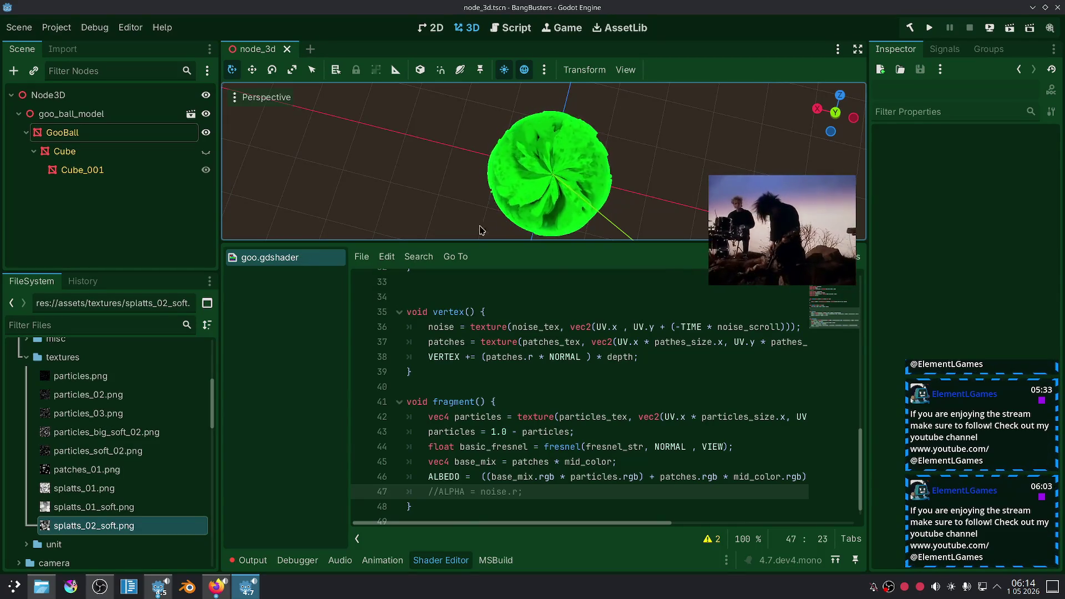
Delete the unused vec4 screen() blend function and its surrounding blank lines from goo.gdshader.
left_click(362, 257)
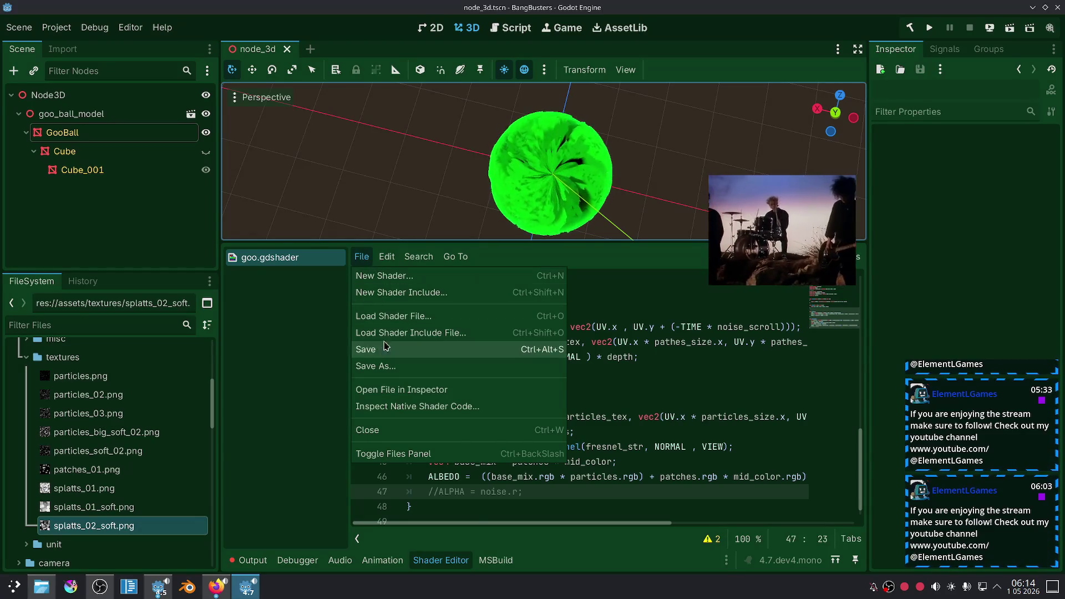
key("Escape")
scroll(563, 351, "down", 1)
scroll(563, 351, "up", 9)
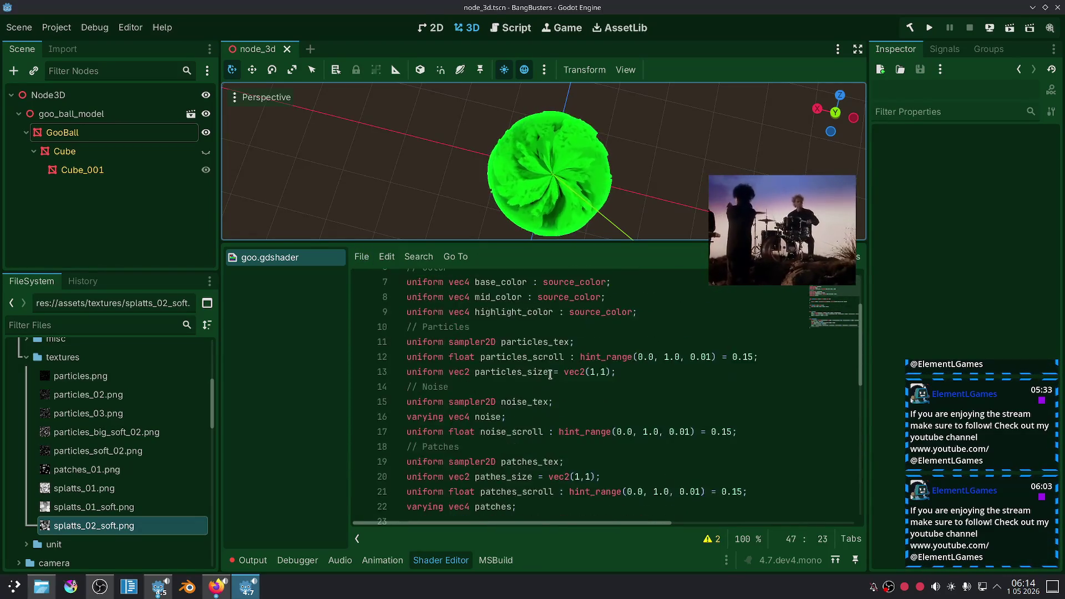
scroll(563, 351, "down", 6)
mouse_move(411, 401)
left_mouse_down()
mouse_move(417, 365)
mouse_move(394, 347)
left_mouse_up()
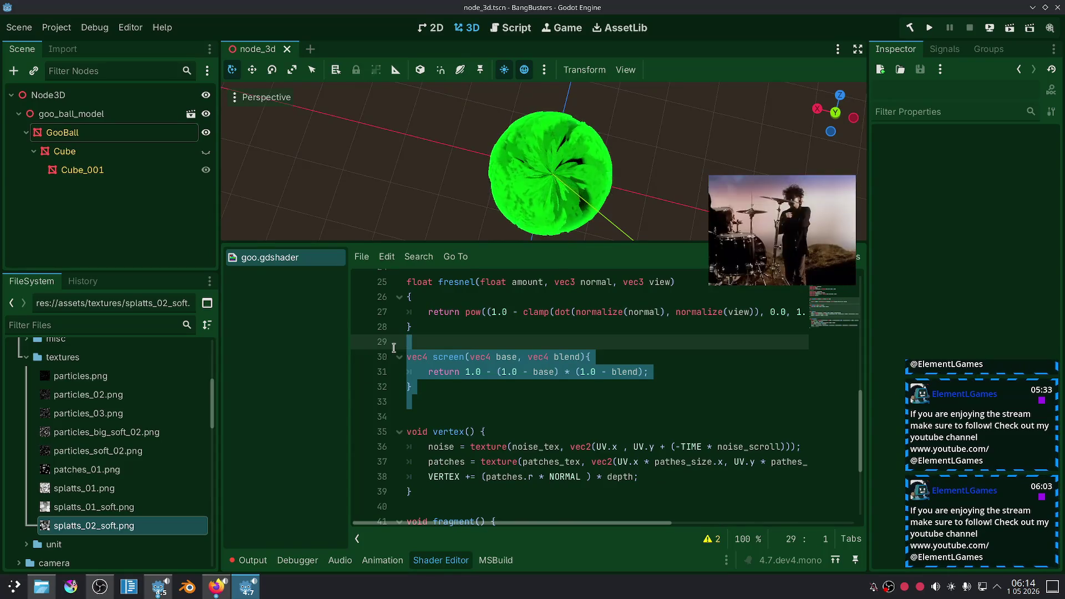
left_click(501, 387)
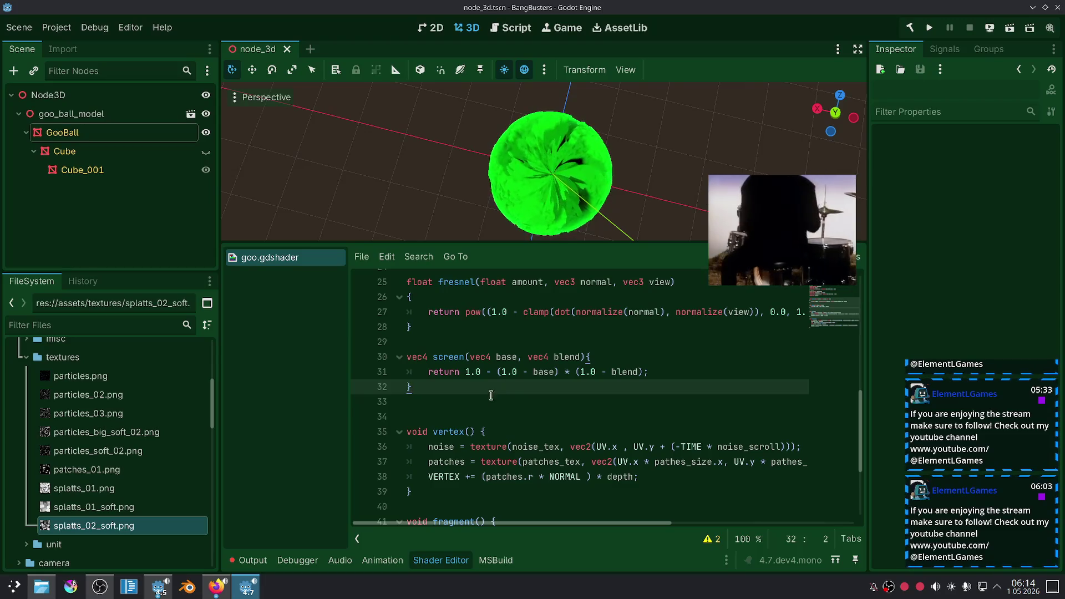
left_click_drag(493, 393, 407, 357)
key("Delete")
key("Delete")
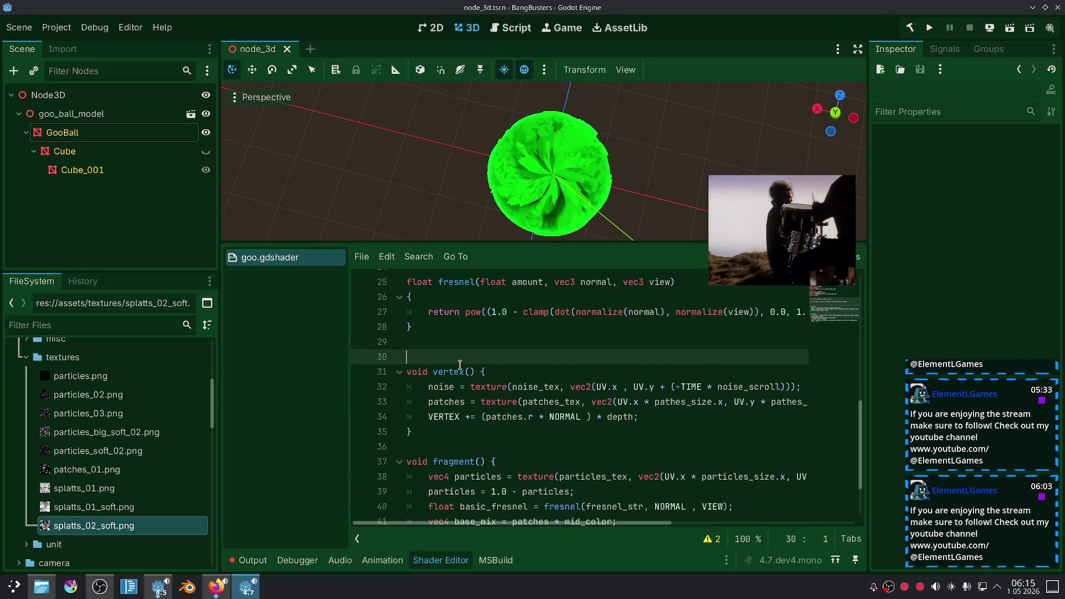
key("Delete")
left_click(502, 431)
Orbit the viewport to a lower angle to check the ball, then save goo.gdshader.
scroll(502, 410, "up", 2)
scroll(501, 410, "down", 4)
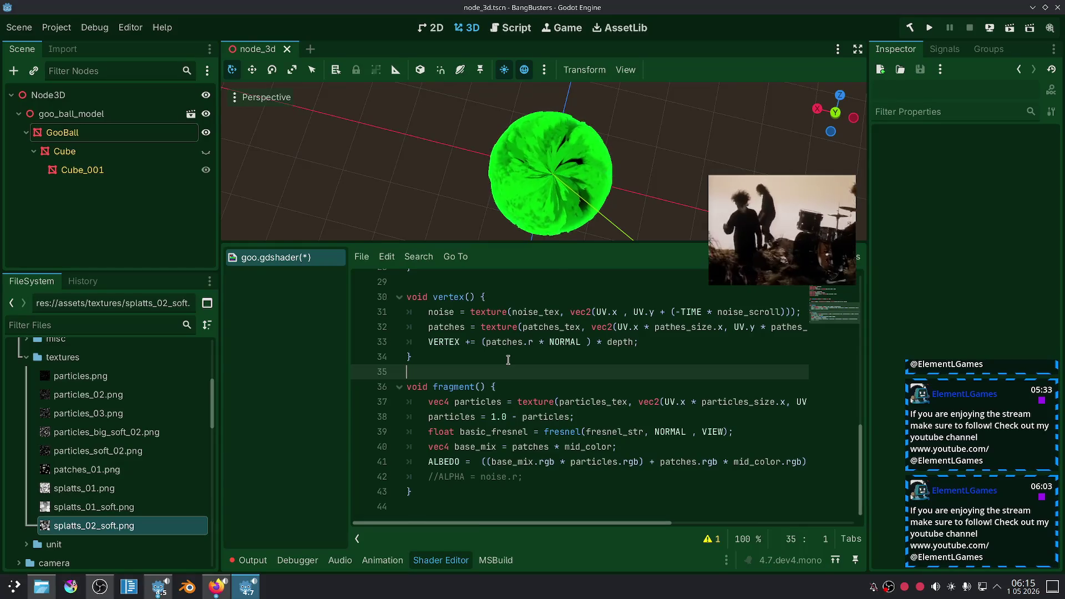
left_click_drag(643, 211, 659, 135)
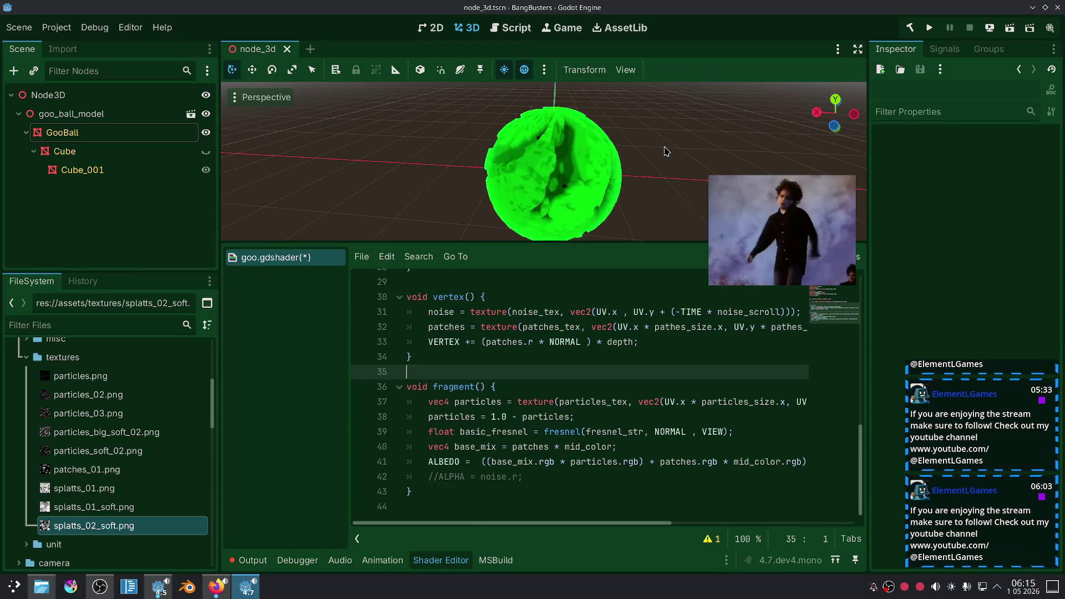
left_click(594, 297)
key("ctrl+s")
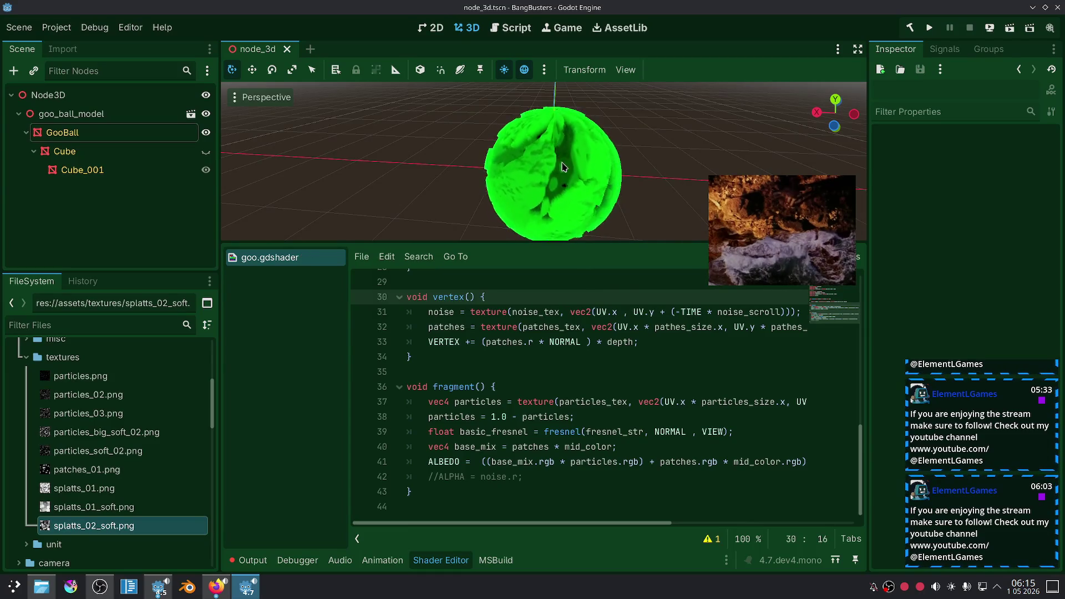
Zoom and tilt the 3D viewport to inspect the lumpy, displaced green goo ball, then select GooBall.
scroll(566, 177, "up", 5)
scroll(563, 170, "down", 3)
scroll(561, 167, "up", 4)
scroll(561, 167, "up", 2)
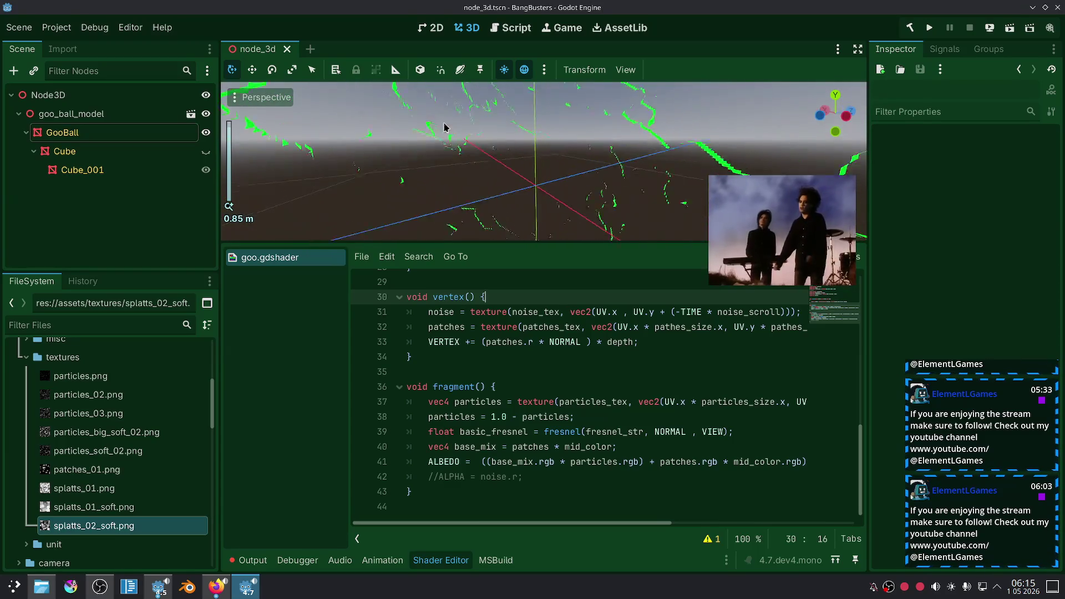
left_click_drag(444, 127, 444, 9)
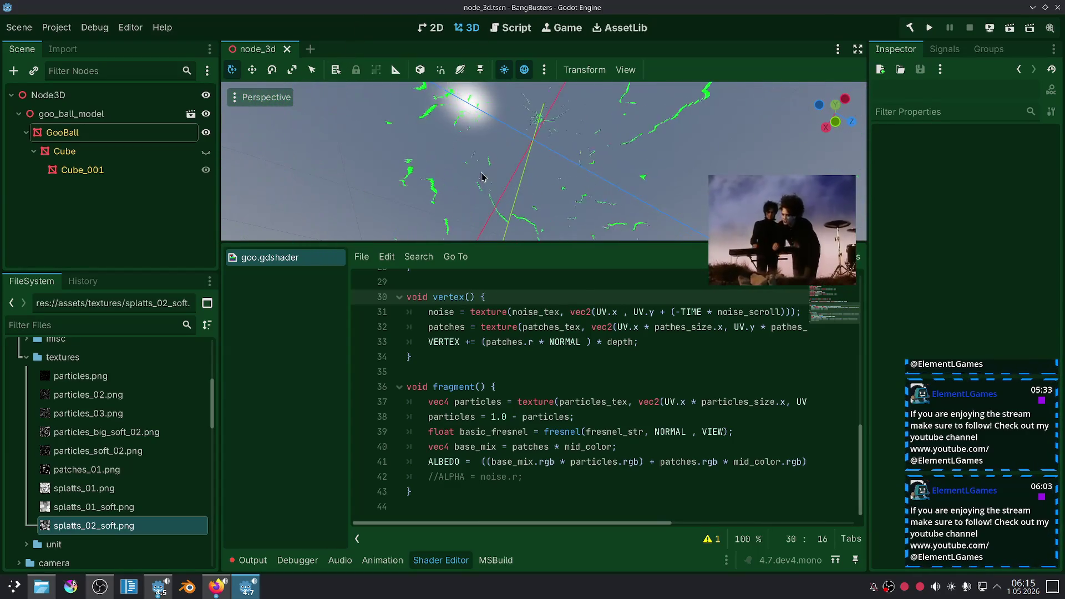
scroll(473, 154, "down", 5)
mouse_move(476, 159)
left_mouse_down()
mouse_move(510, 212)
mouse_move(491, 221)
mouse_move(480, 167)
left_mouse_up()
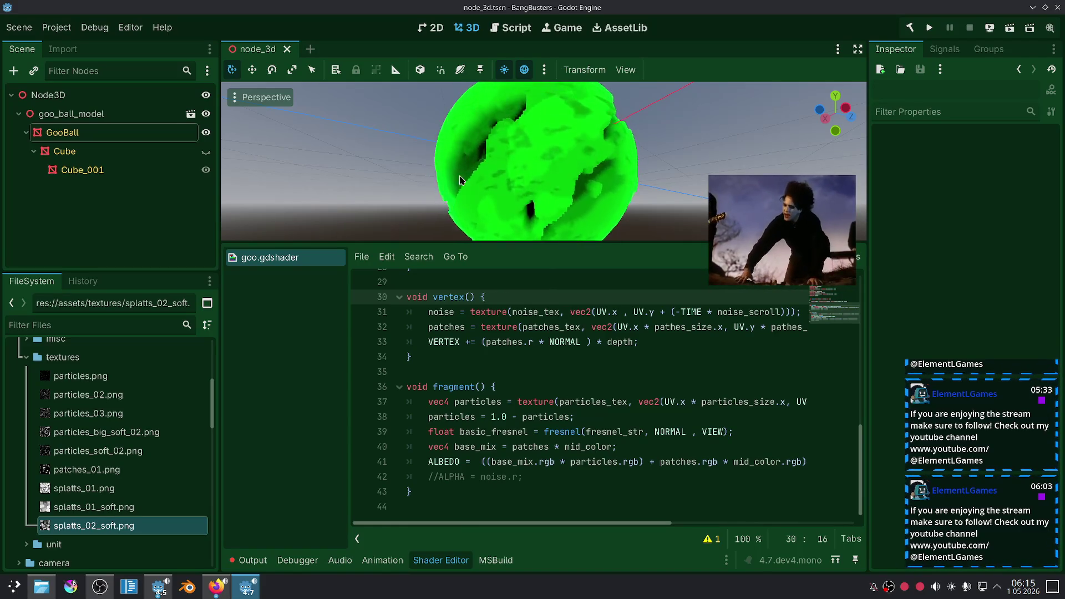
left_click(63, 132)
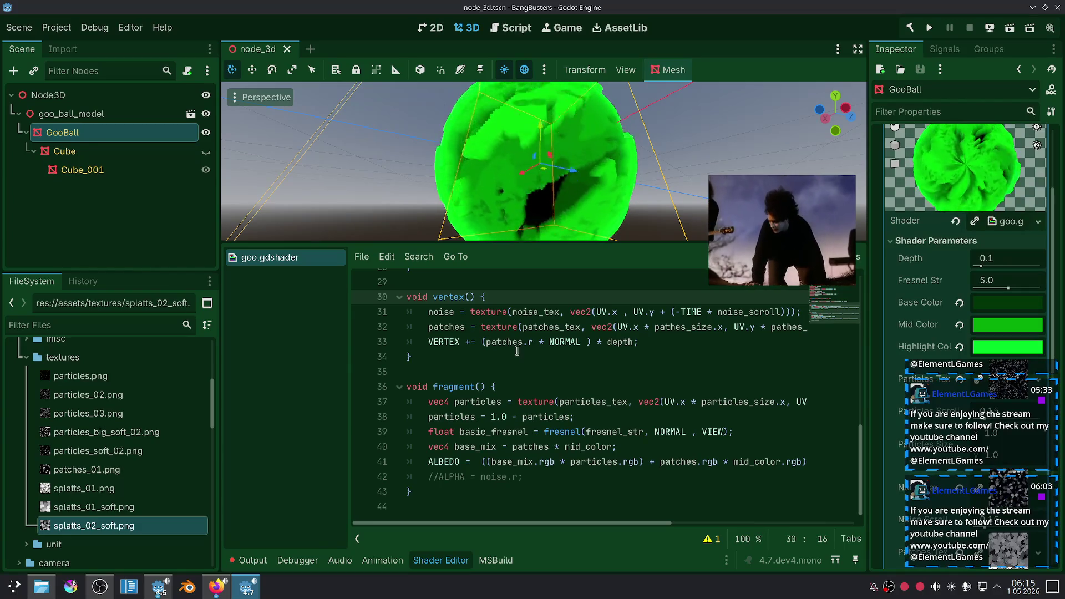
Preview GooBall's goo material on a cube, a flat plane, then back on a sphere.
scroll(965, 172, "down", 5)
scroll(965, 172, "up", 5)
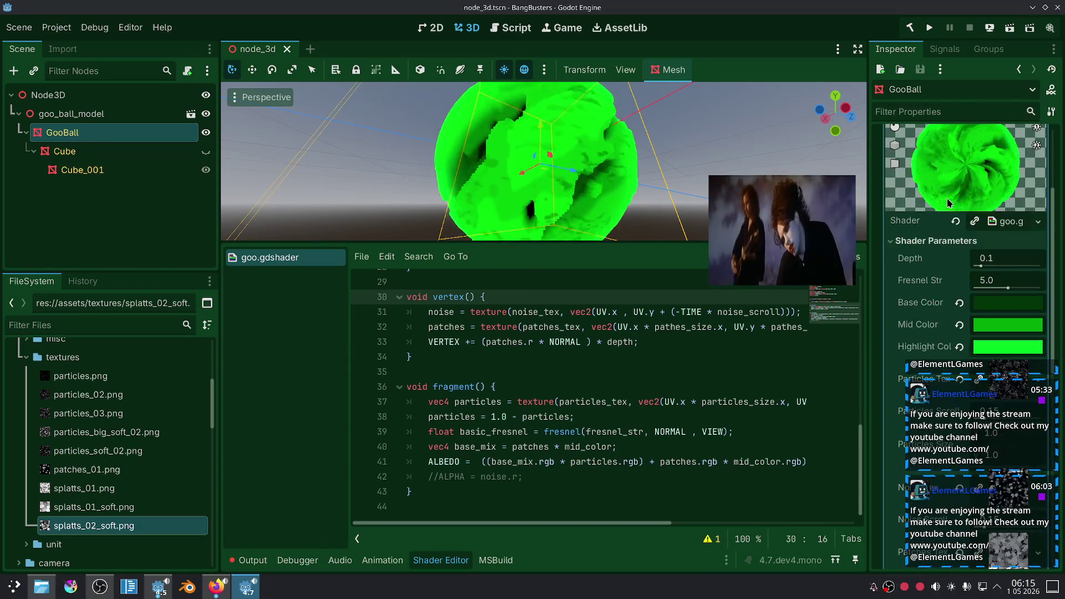
scroll(959, 214, "up", 3)
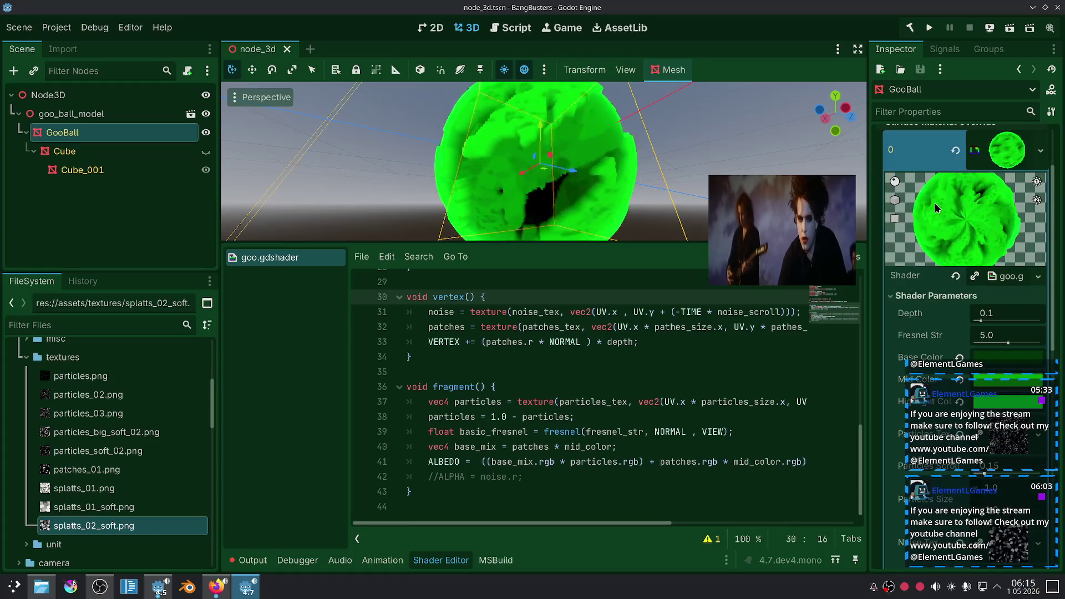
left_click(895, 199)
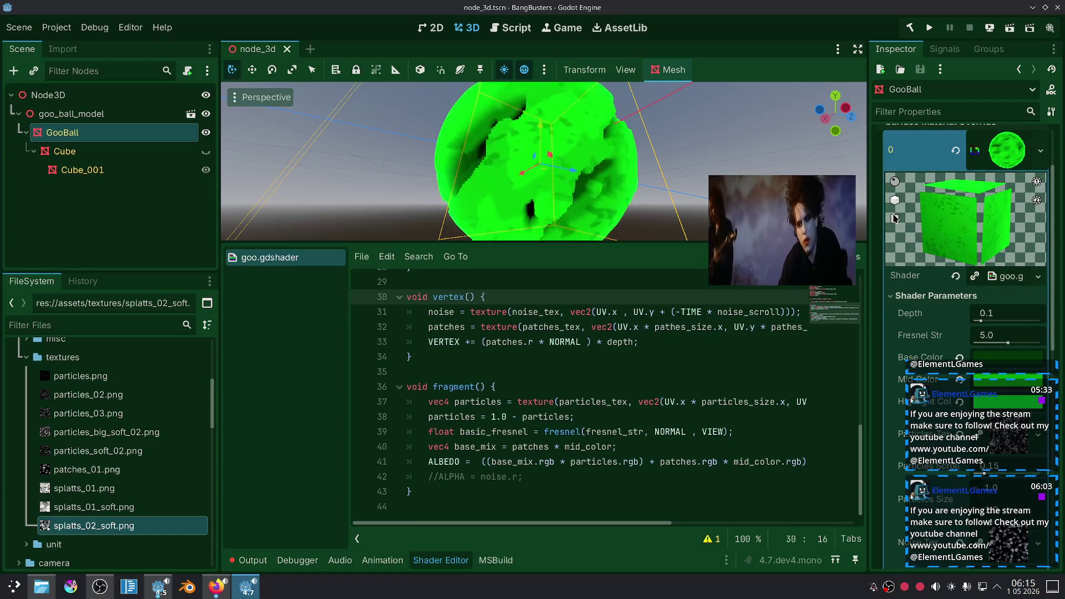
left_click(895, 218)
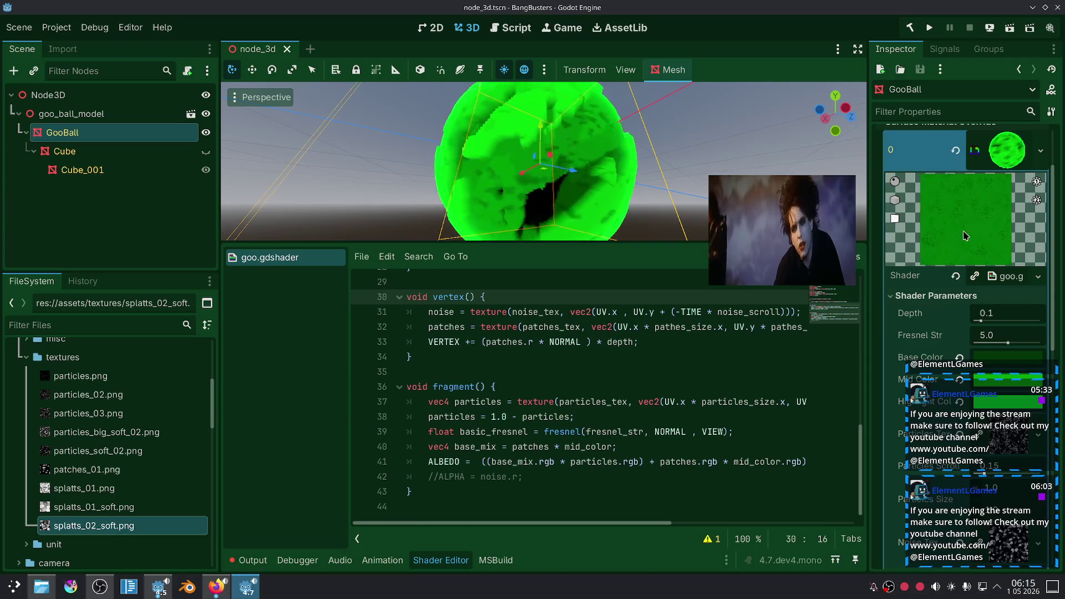
left_click(894, 181)
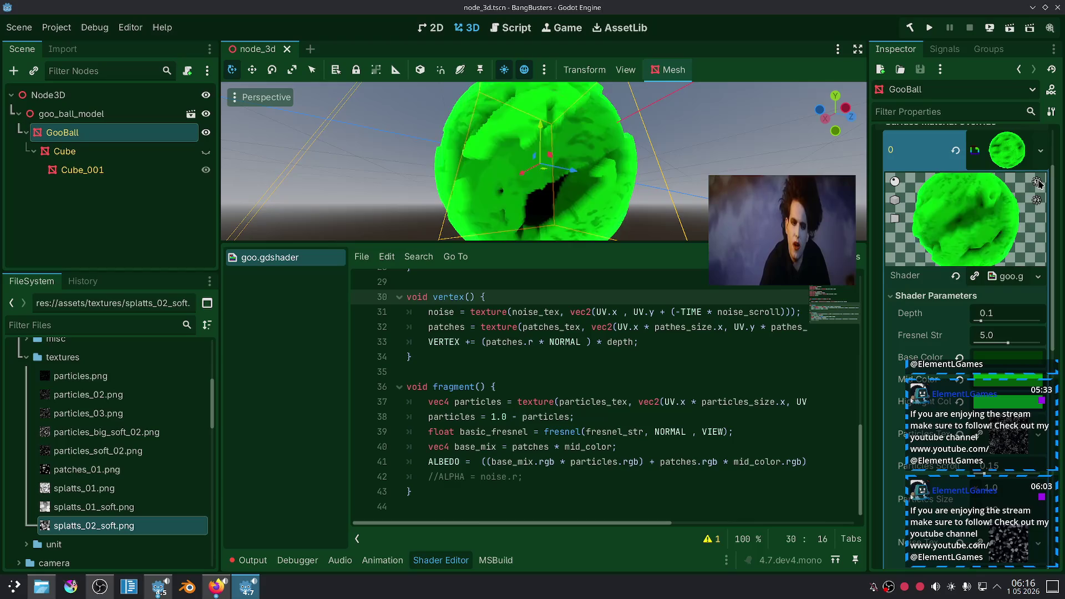
scroll(615, 352, "up", 5)
scroll(615, 352, "up", 5)
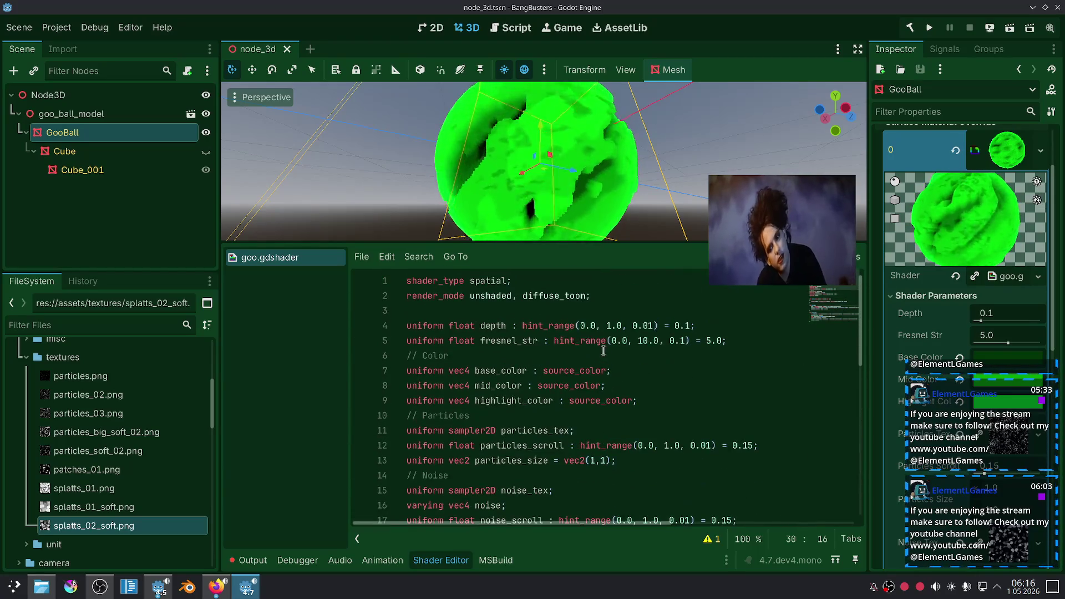
Remove 'unshaded,' from the render_mode line to see the goo ball shaded.
double_click(511, 295)
left_click_drag(522, 296, 471, 296)
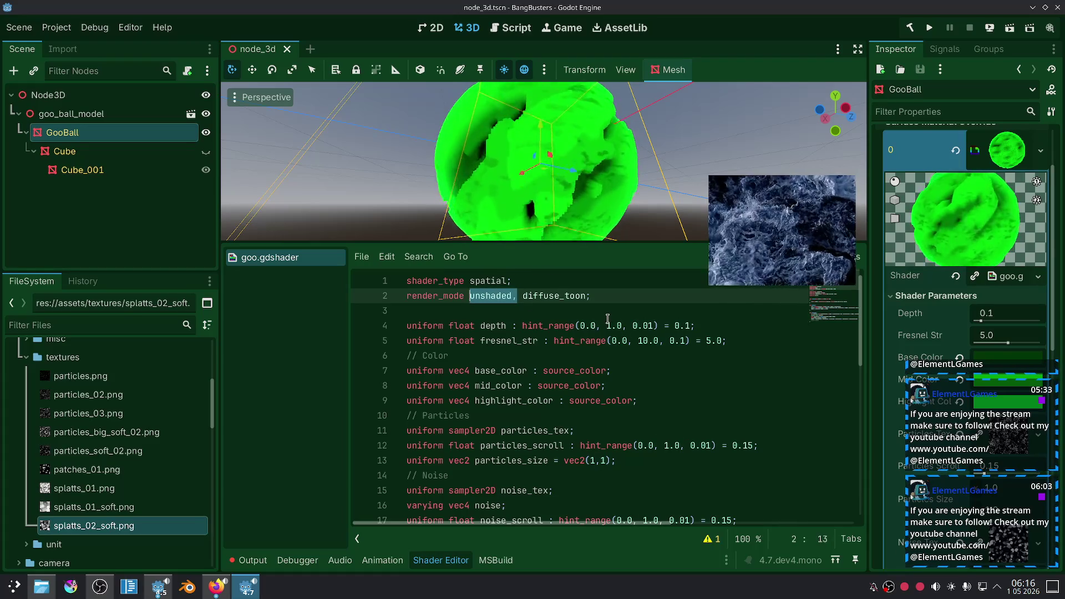
key("BackSpace")
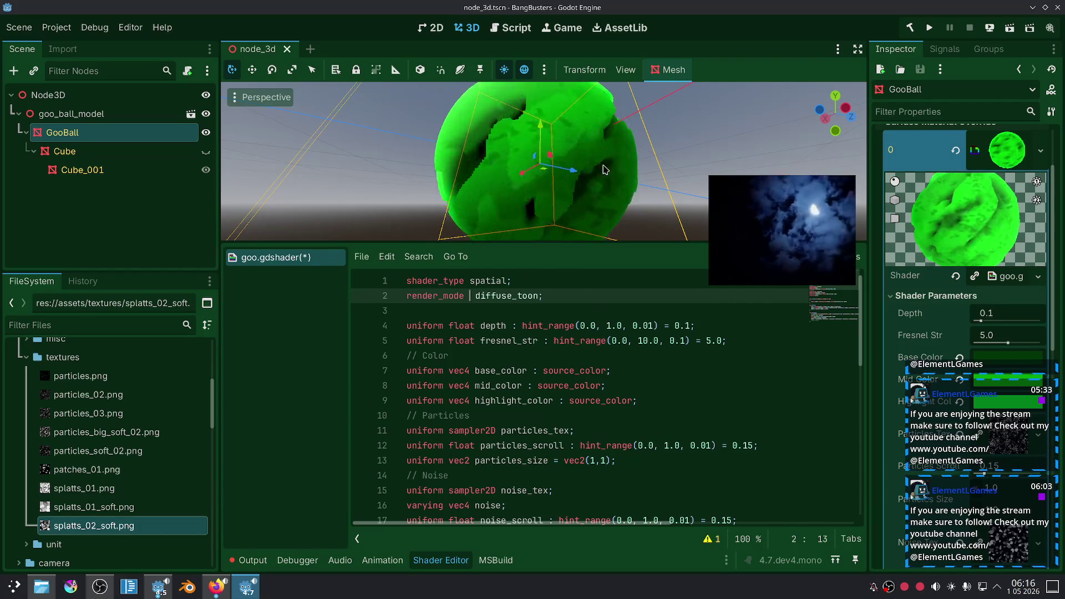
scroll(602, 172, "down", 5)
left_click(637, 152)
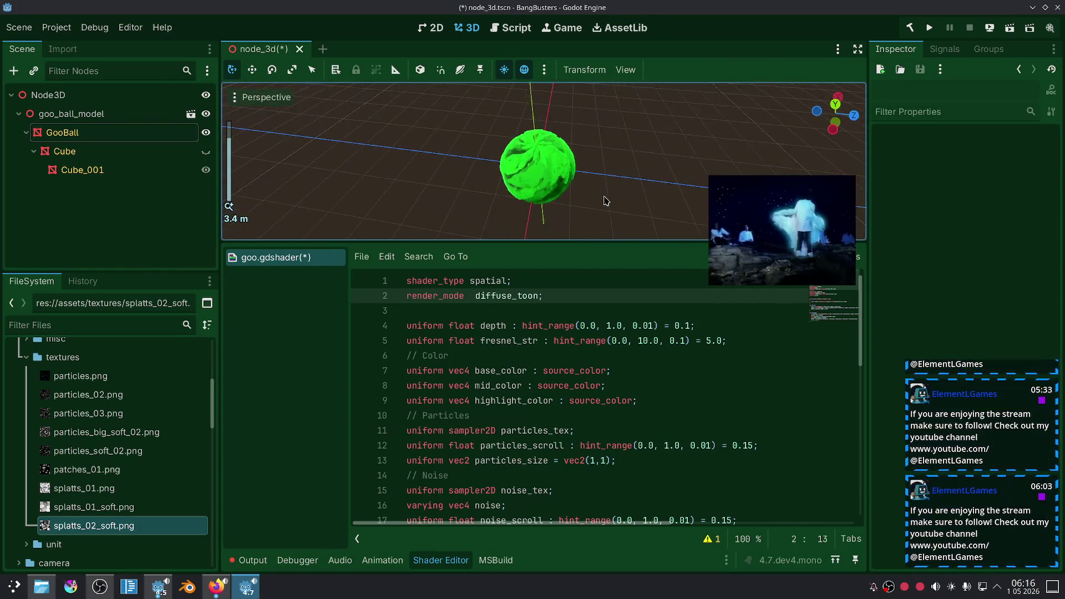
scroll(608, 206, "up", 4)
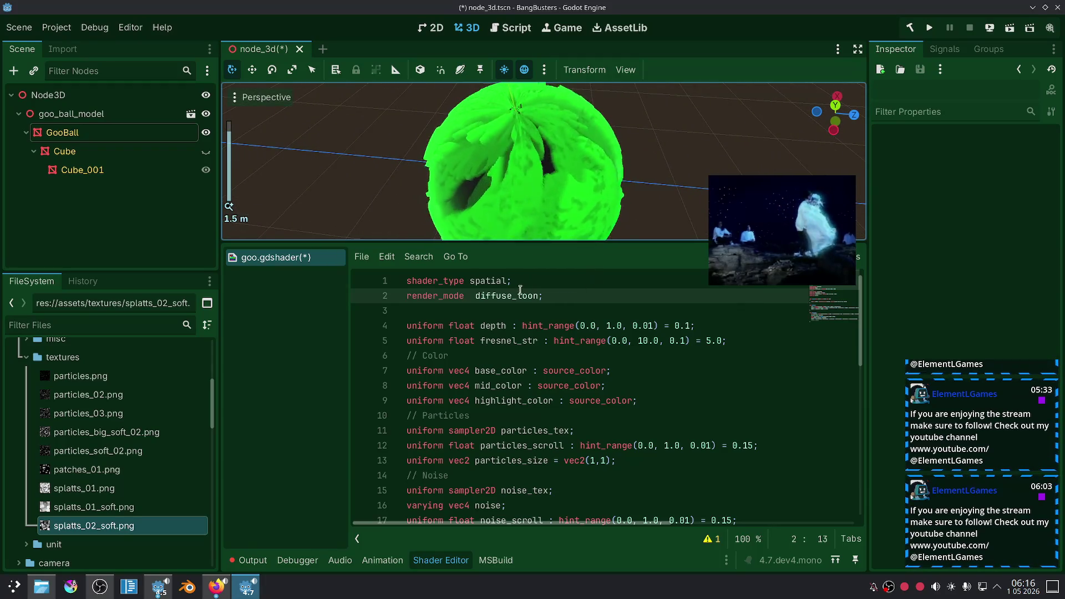
Retype 'unshaded,' before diffuse_toon, then comment out render_mode and orbit to compare the lit ball.
double_click(520, 292)
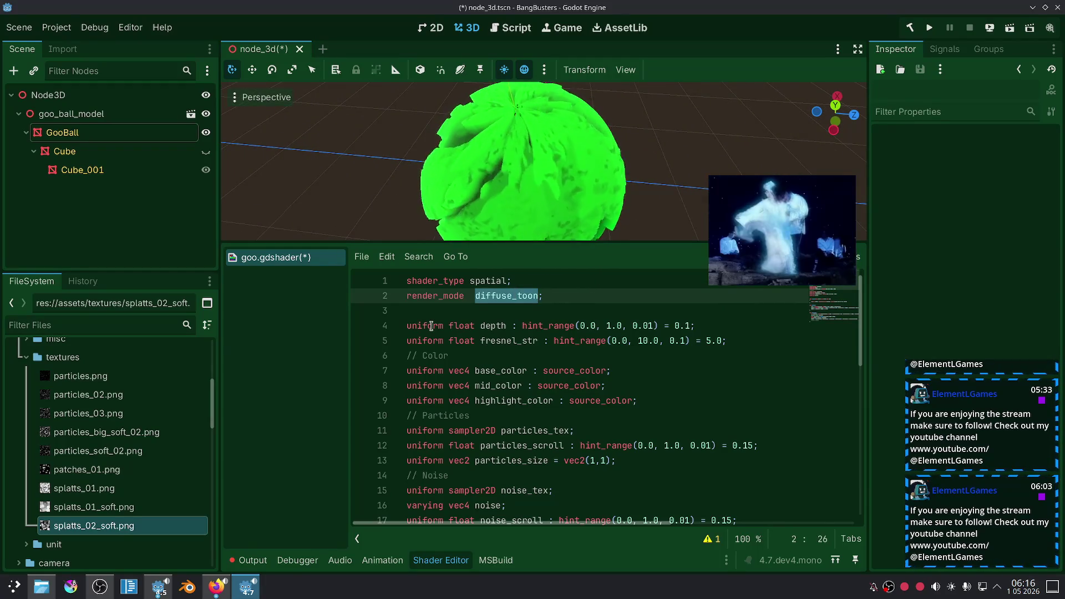
left_click(470, 295)
type("unshaded,")
left_click(527, 299)
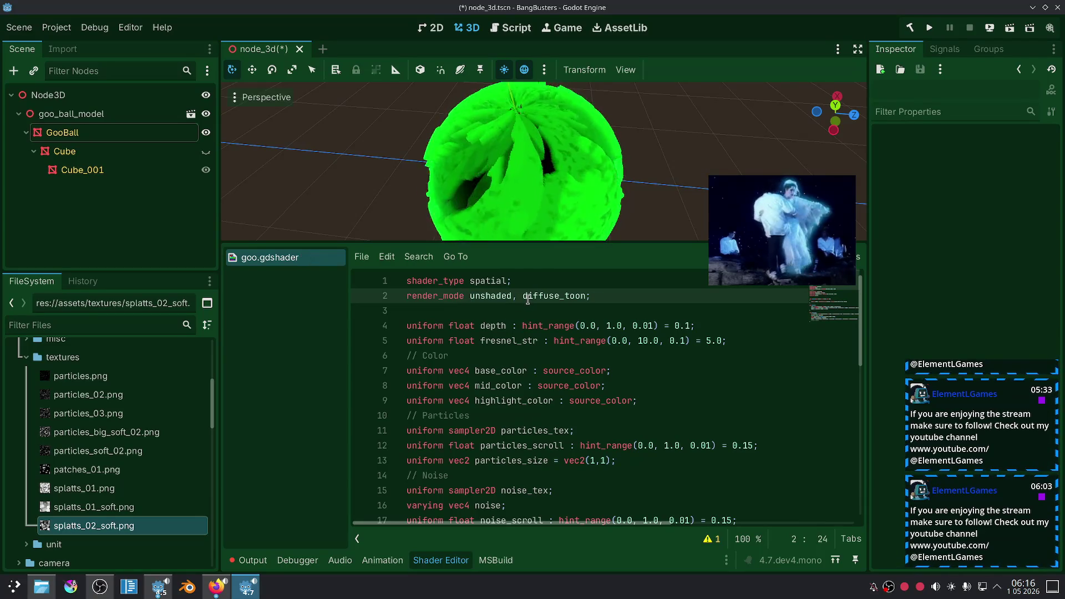
key("ctrl+k")
left_click(556, 311)
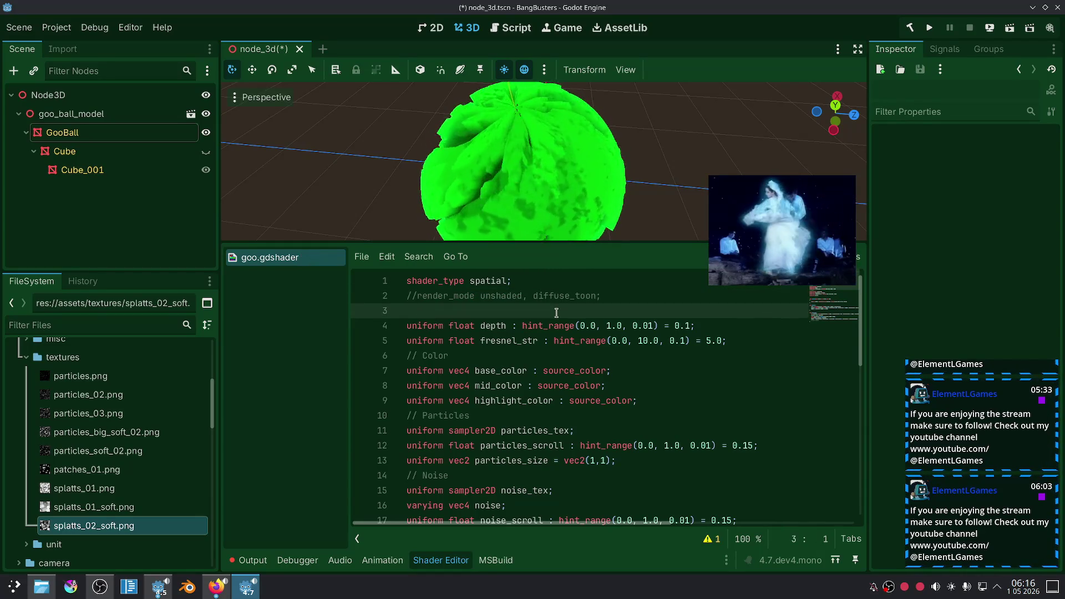
scroll(550, 198, "down", 5)
mouse_move(551, 198)
left_mouse_down()
mouse_move(649, 206)
mouse_move(607, 157)
left_mouse_up()
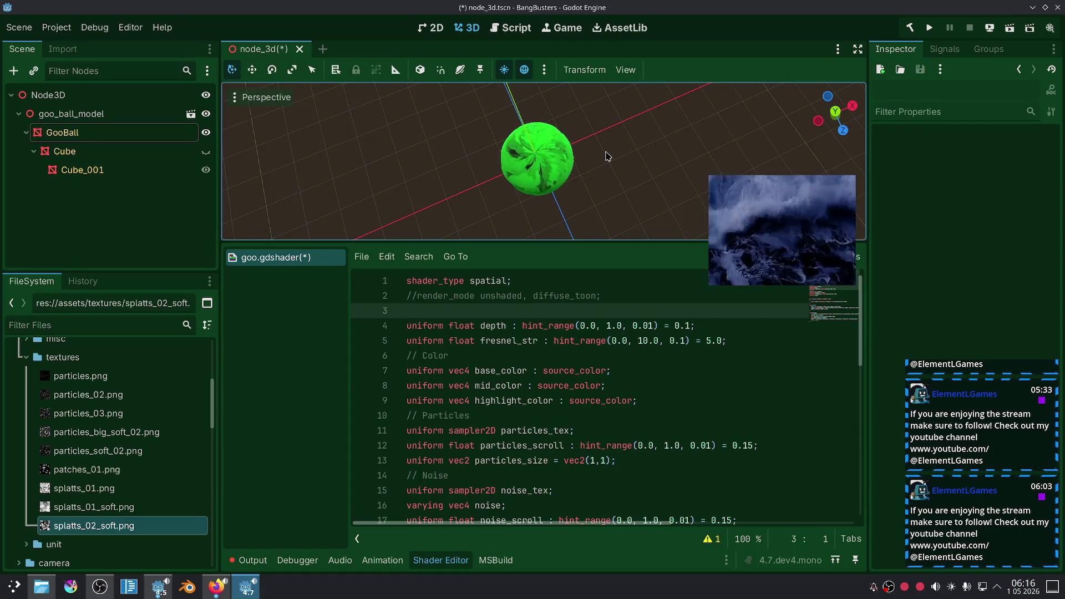
scroll(608, 157, "up", 5)
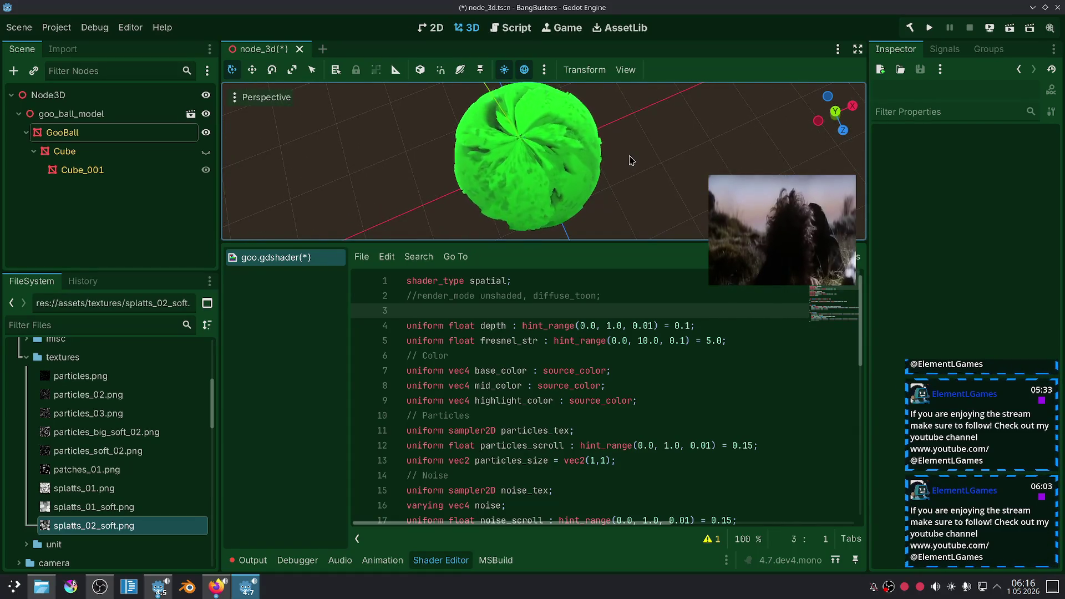
Uncomment the render_mode line, save the shader and scene, and close node_3d.
left_click(538, 296)
key("ctrl+k")
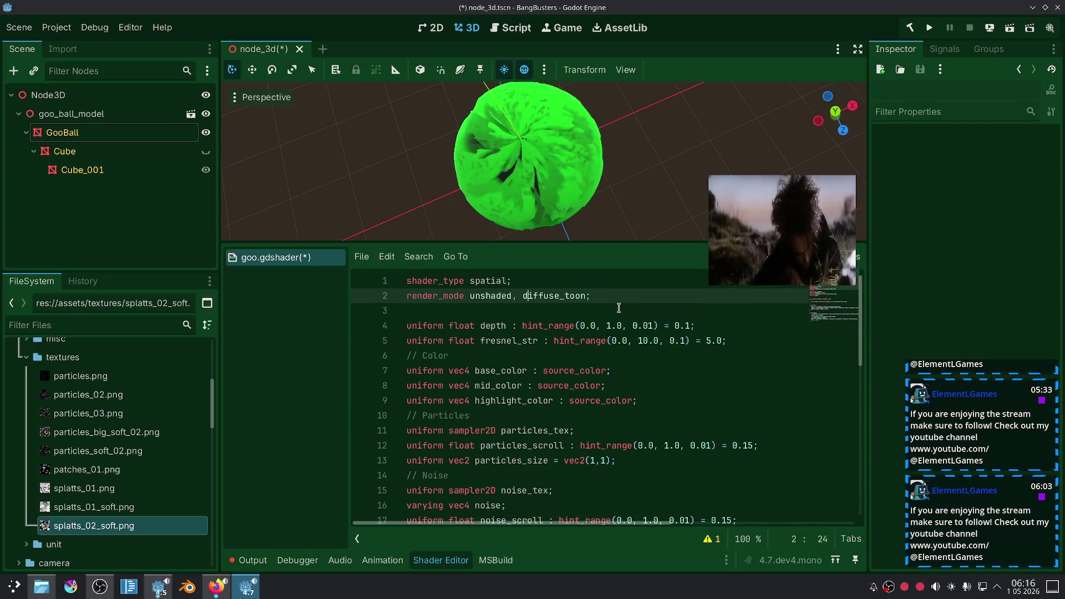
left_click(618, 310)
key("ctrl+s")
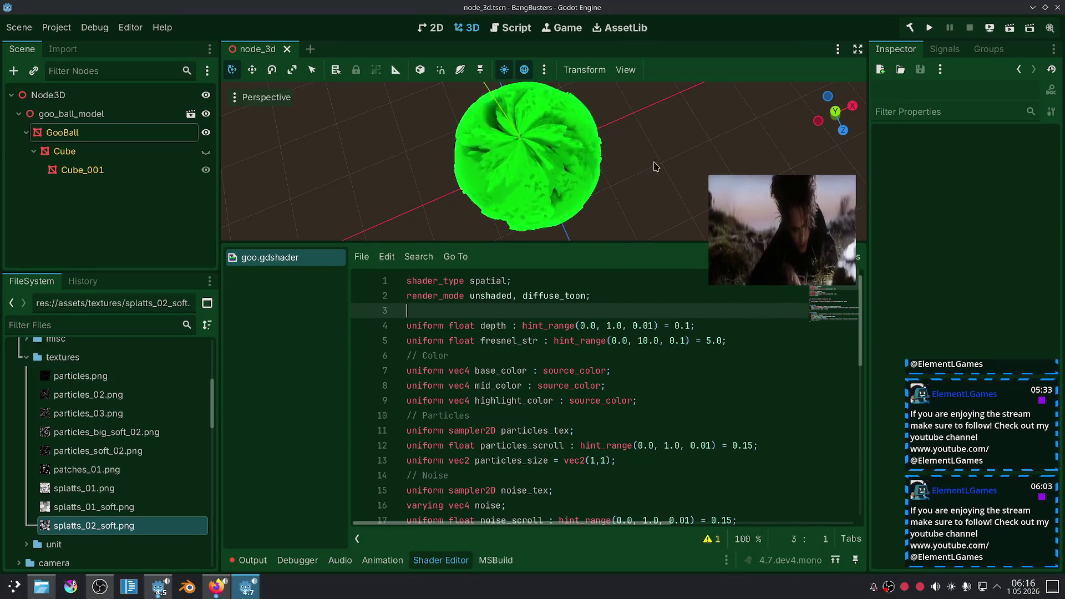
left_click(286, 50)
In Firefox's Twitch stream tab, move the floating chat window to the upper right.
left_click(217, 592)
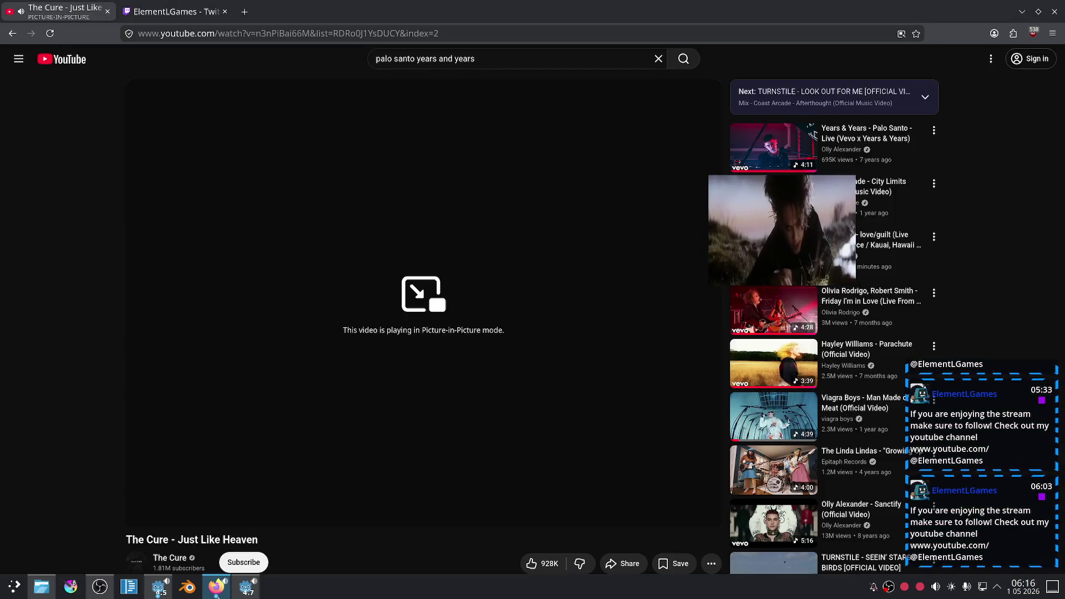
left_click(174, 11)
mouse_move(956, 372)
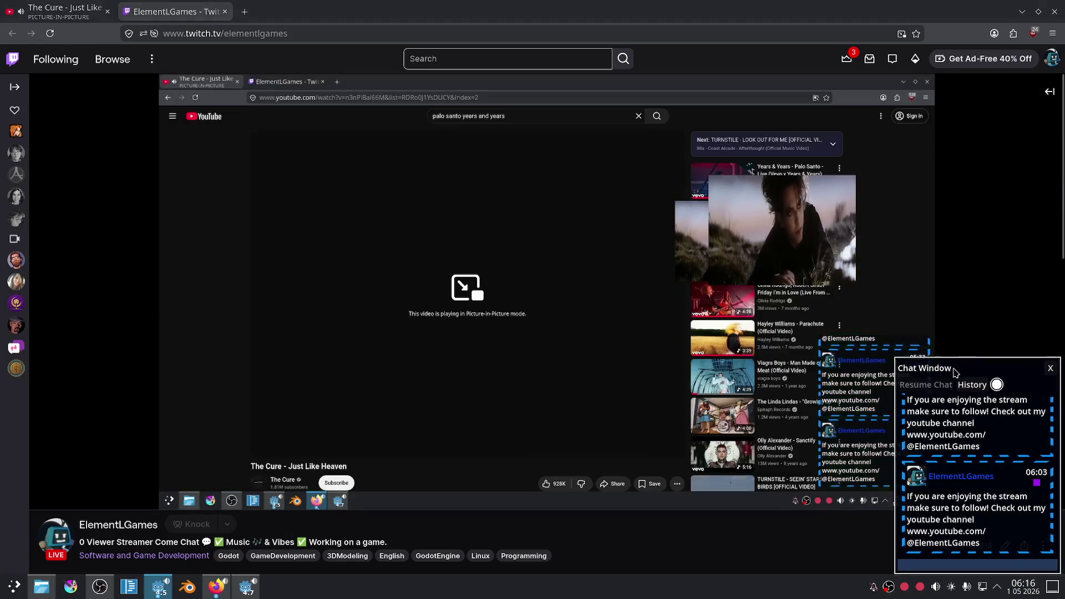
left_click_drag(956, 373, 949, 185)
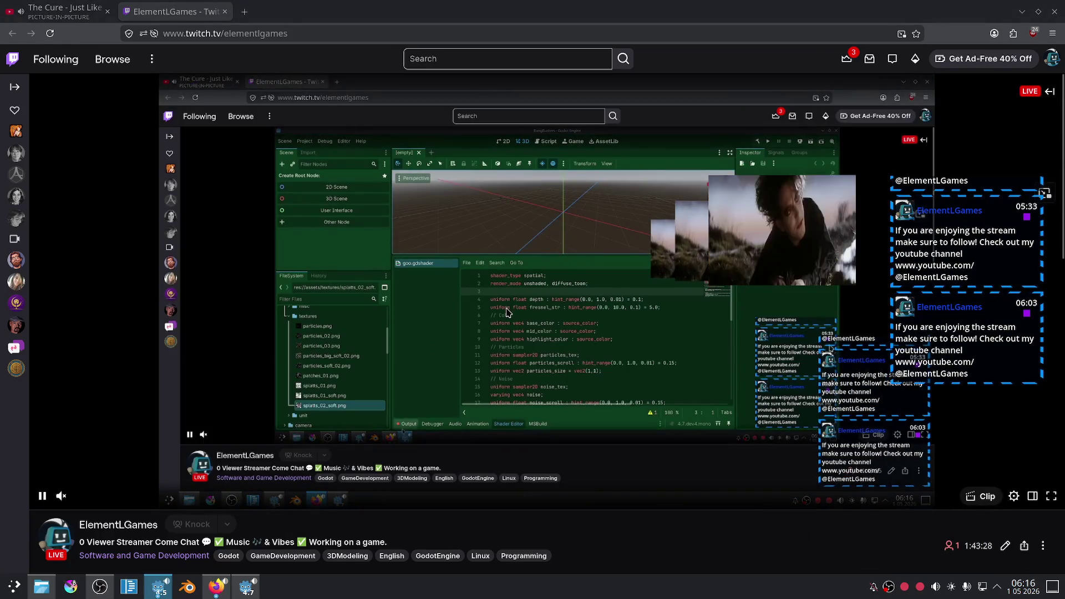
Play a different song from the YouTube mix, then return to the Godot editor.
left_click(87, 5)
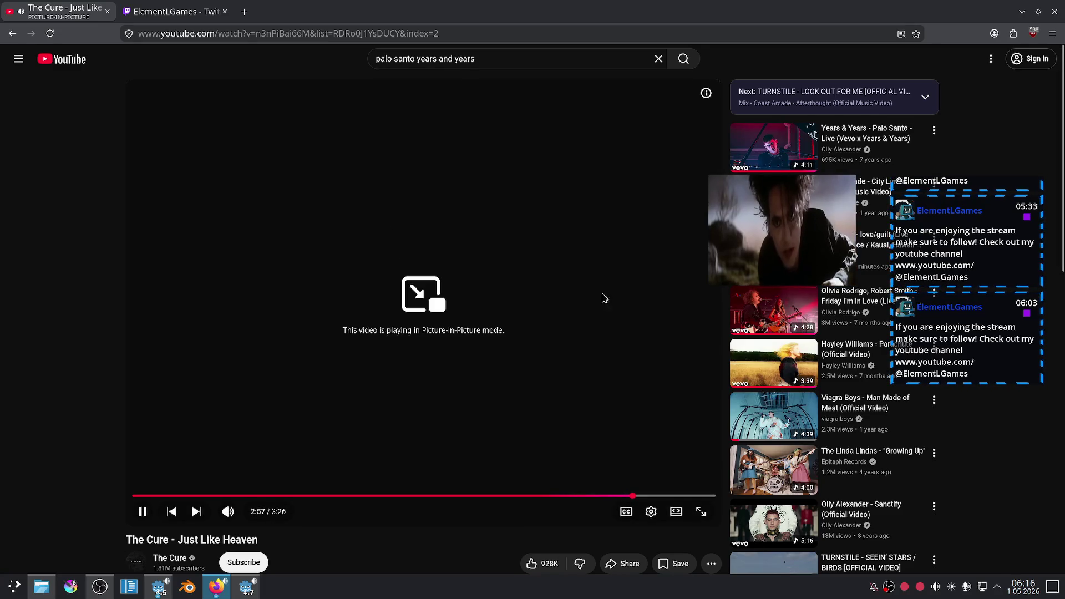
left_click(747, 322)
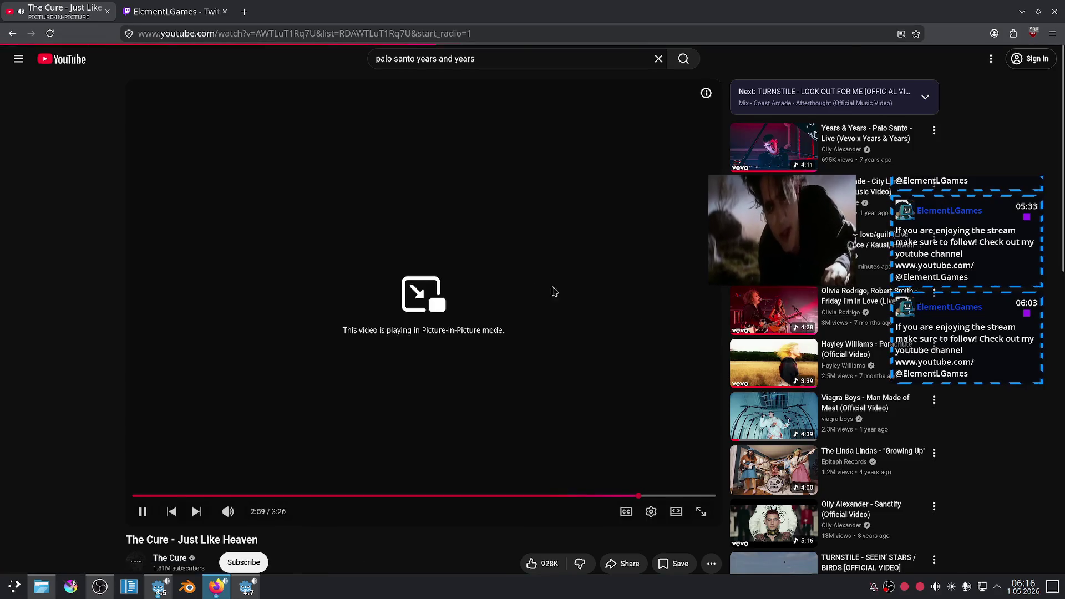
left_click(170, 8)
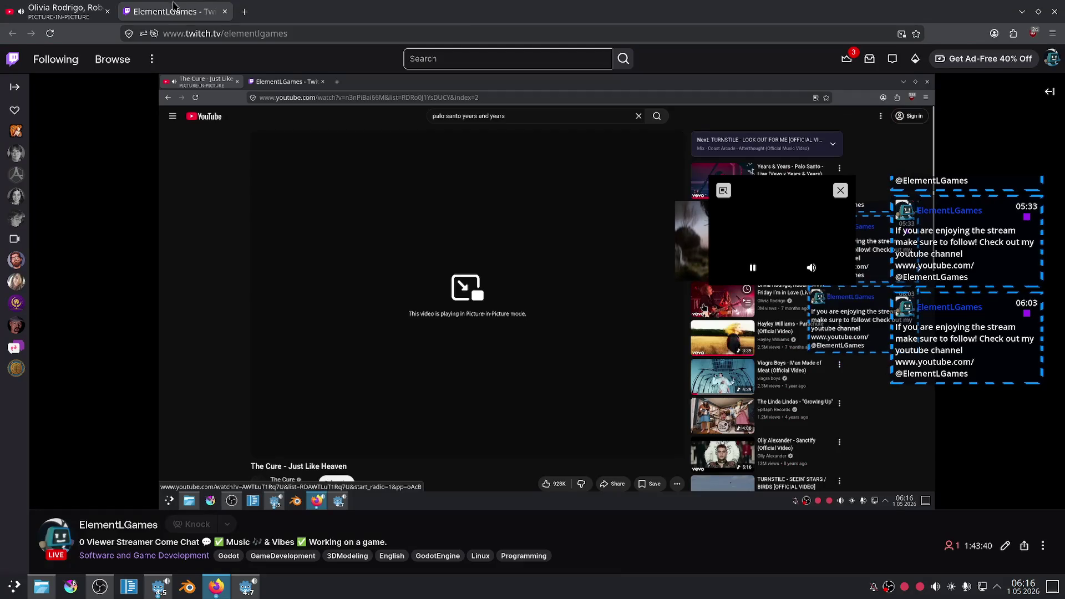
key("alt+Tab")
scroll(596, 429, "down", 4)
scroll(596, 429, "down", 2)
scroll(596, 429, "up", 4)
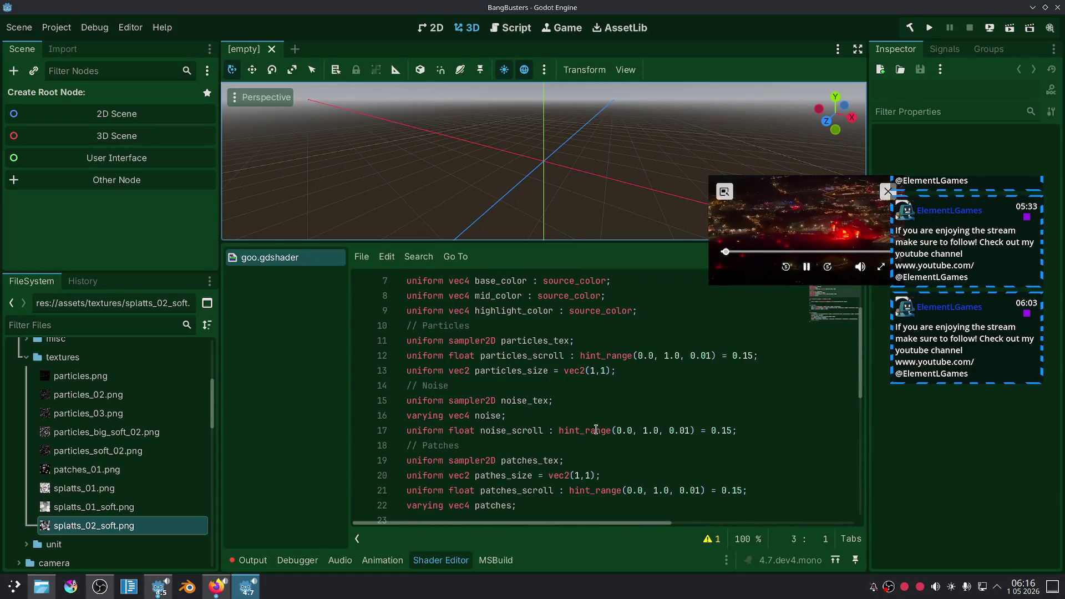
Insert a group_uniforms() line under // Particles via autocompletion, removing the stray quotes.
scroll(595, 429, "up", 1)
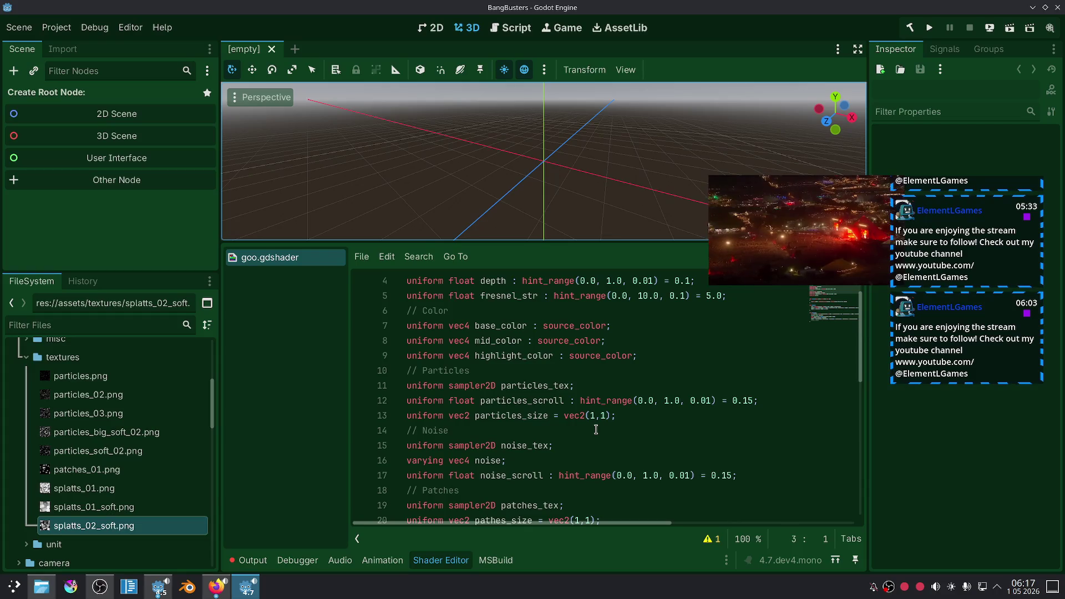
left_click(522, 369)
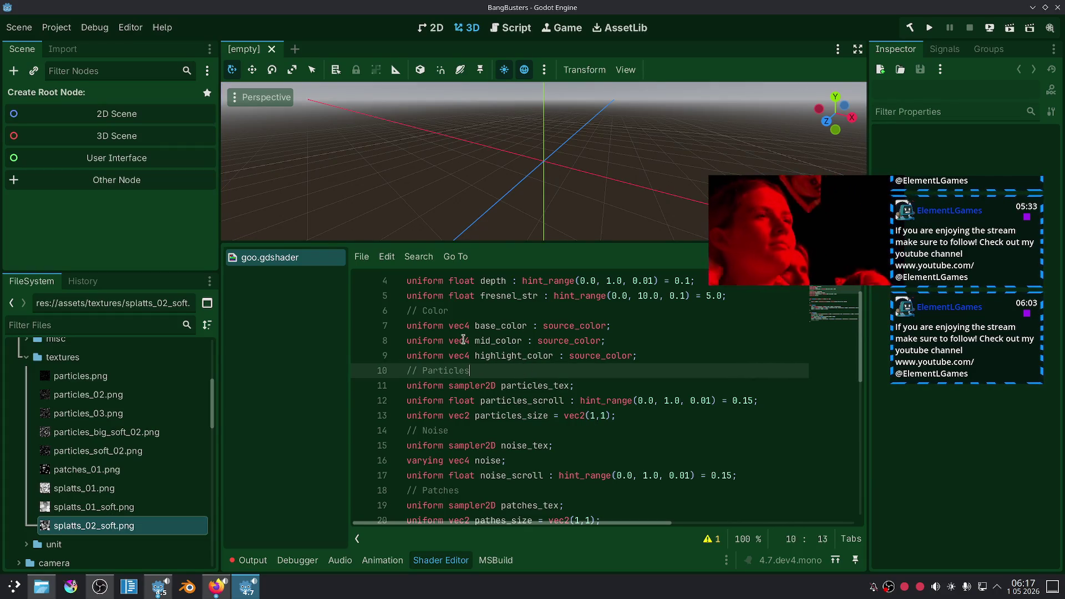
key("Return")
type("gr")
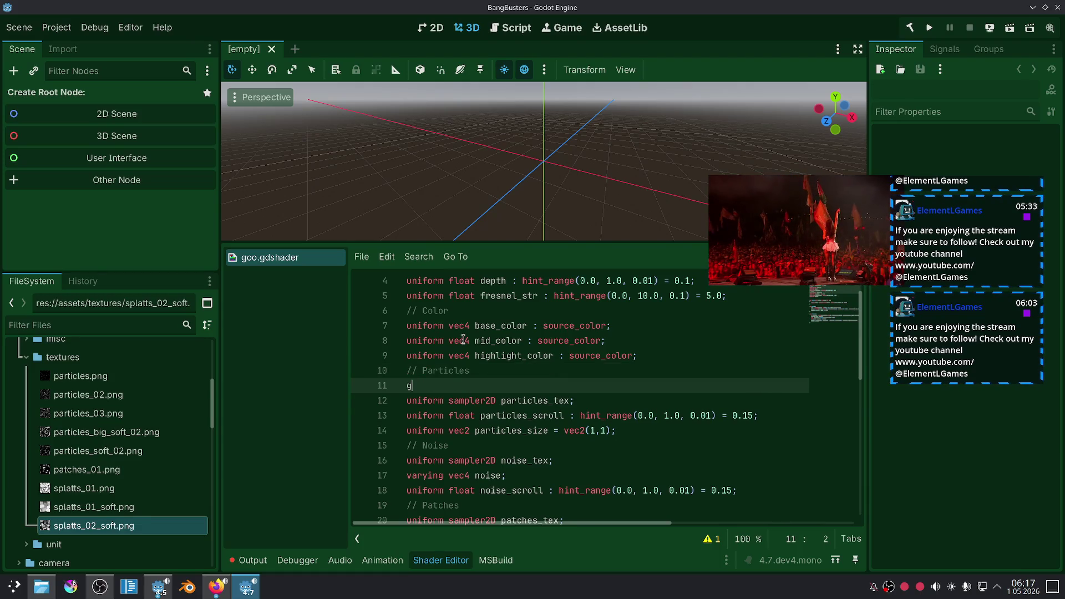
key("Return")
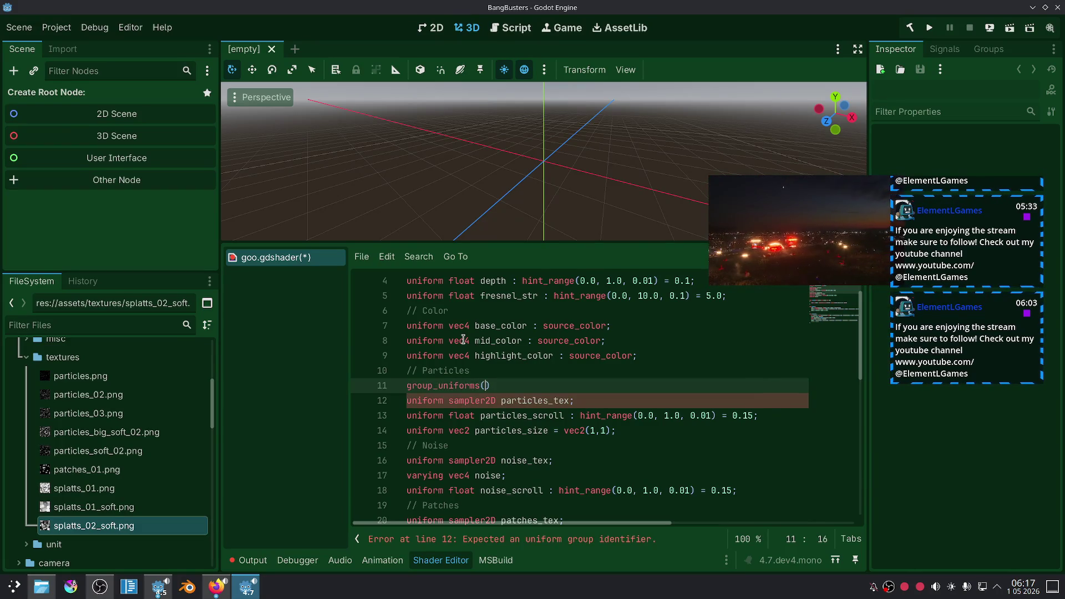
type("\"")
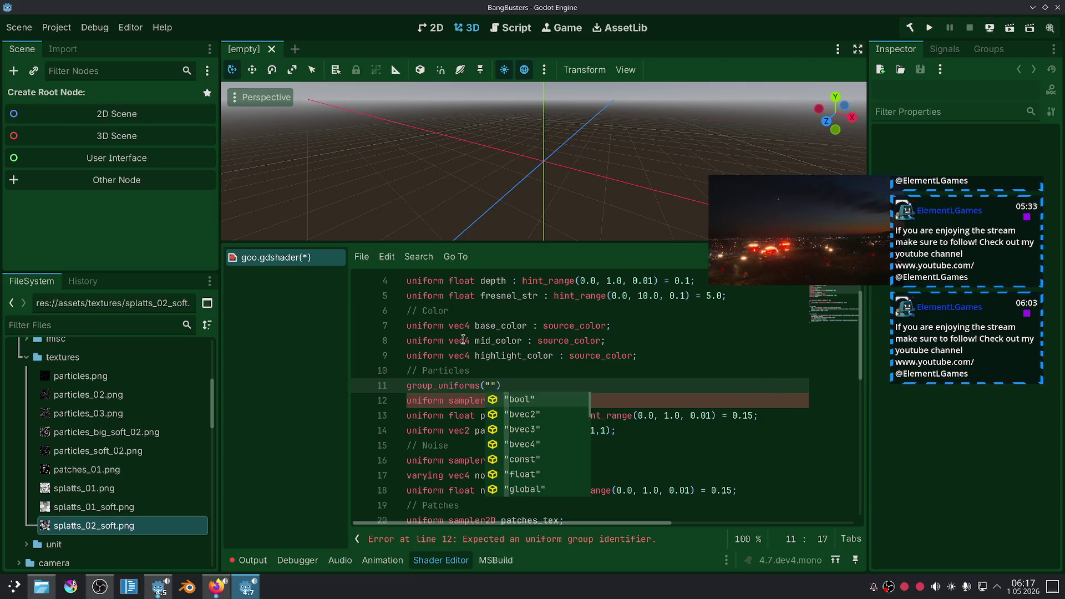
key("BackSpace")
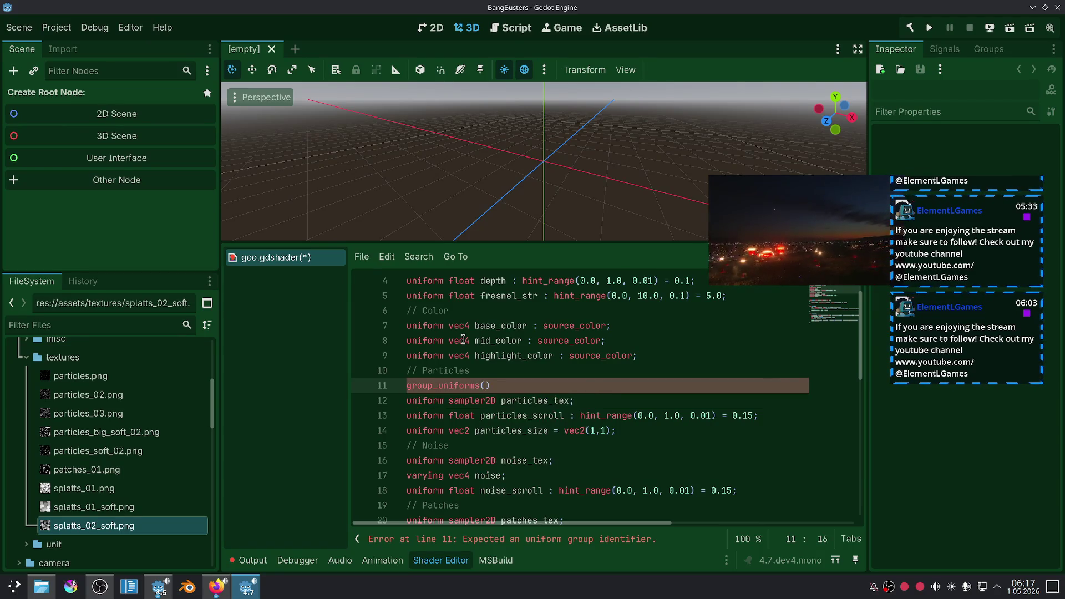
right_click(438, 386)
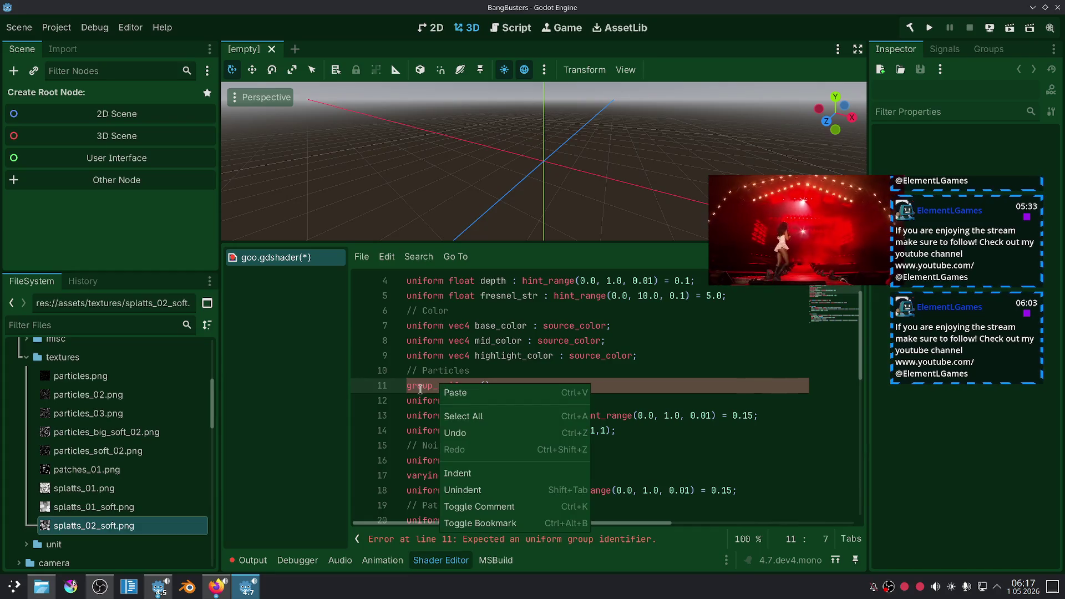
key("Escape")
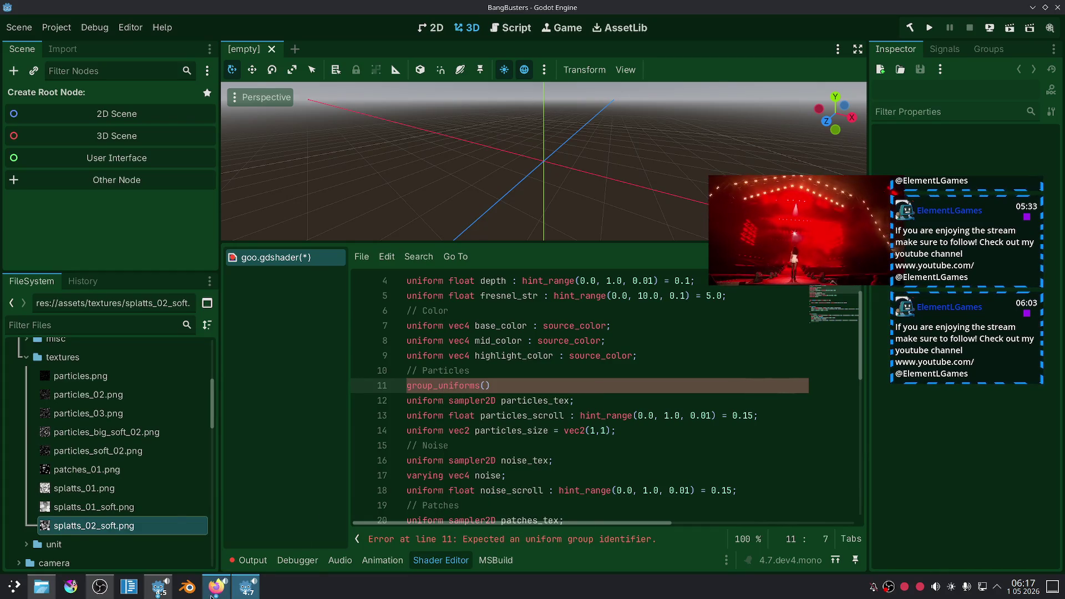
left_click(212, 592)
In a new private tab, search for godot glsl and open the Converting GLSL to Godot shaders page.
left_click(213, 592)
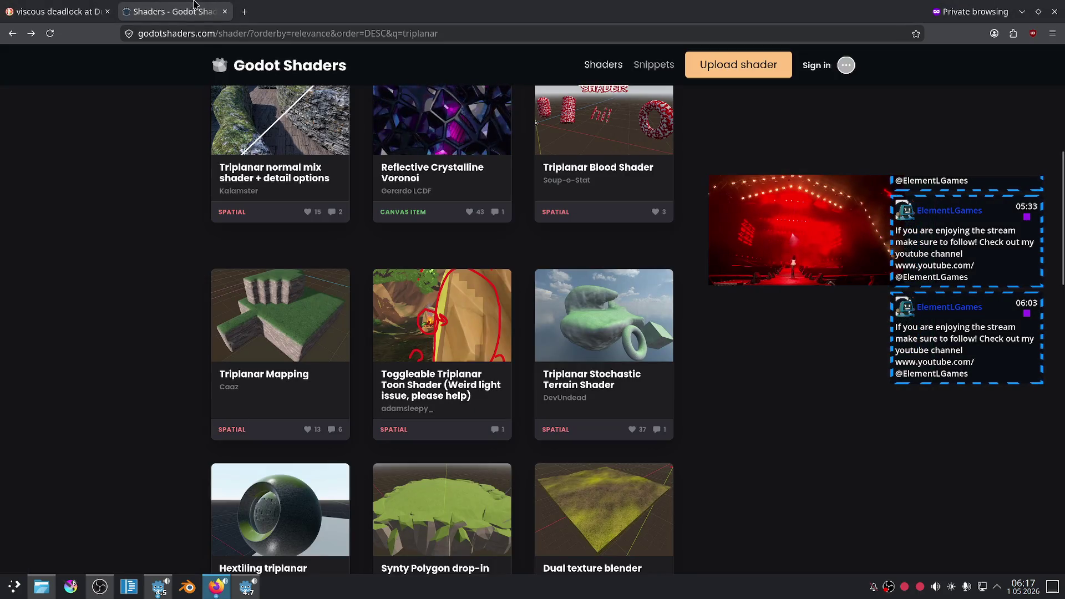
left_click(244, 11)
type("godot")
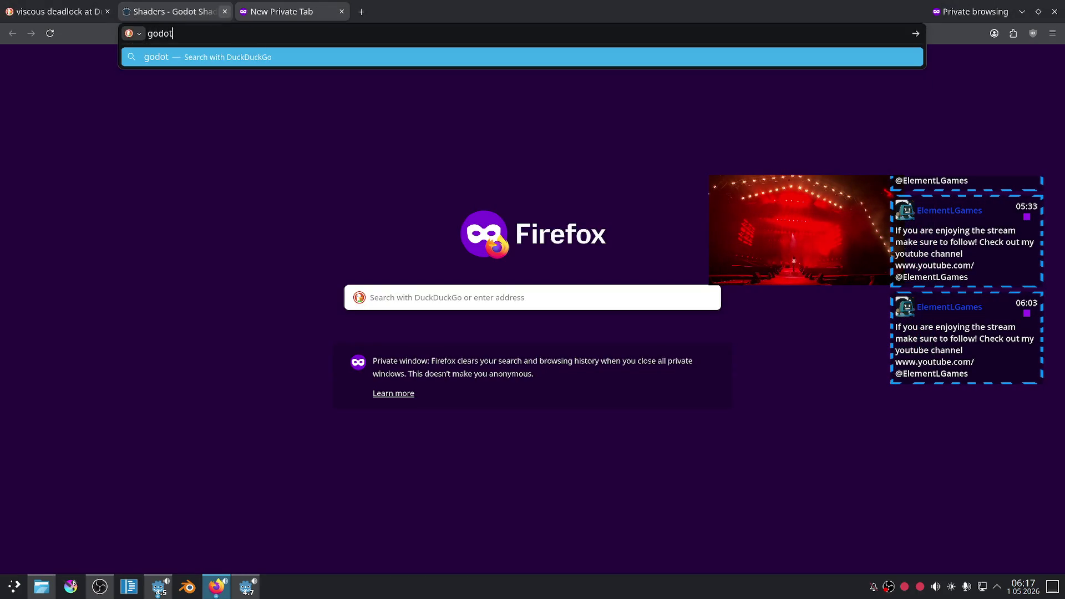
type("ls")
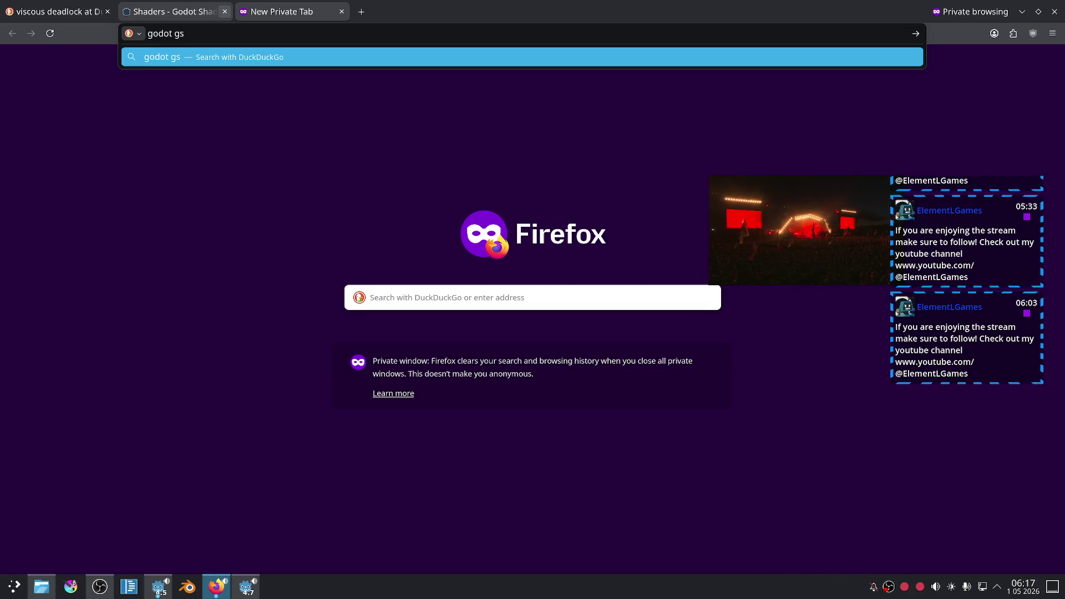
type("sl")
key("Return")
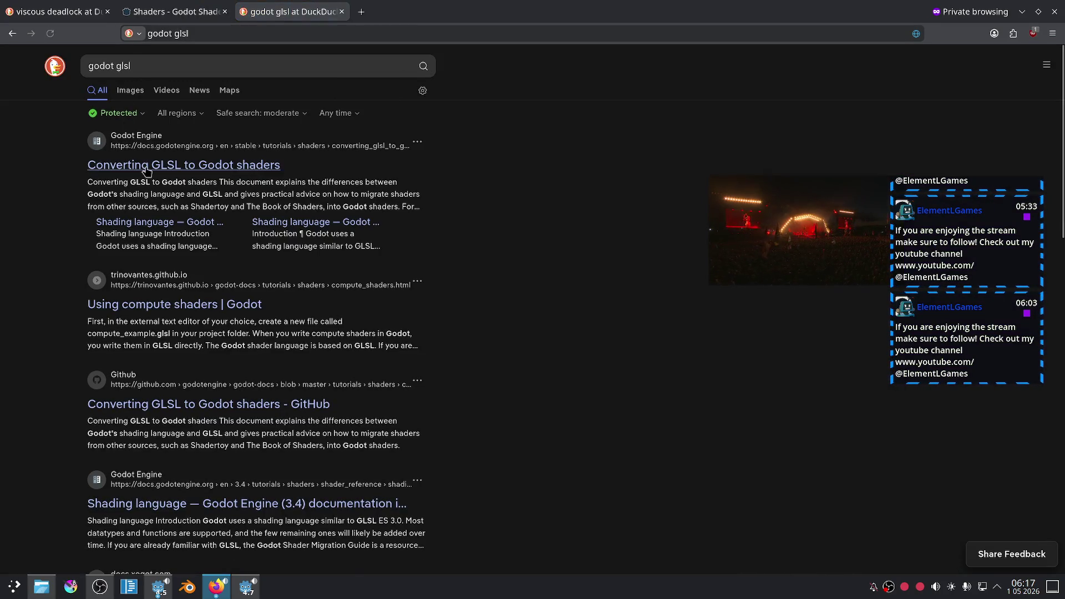
left_click(147, 172)
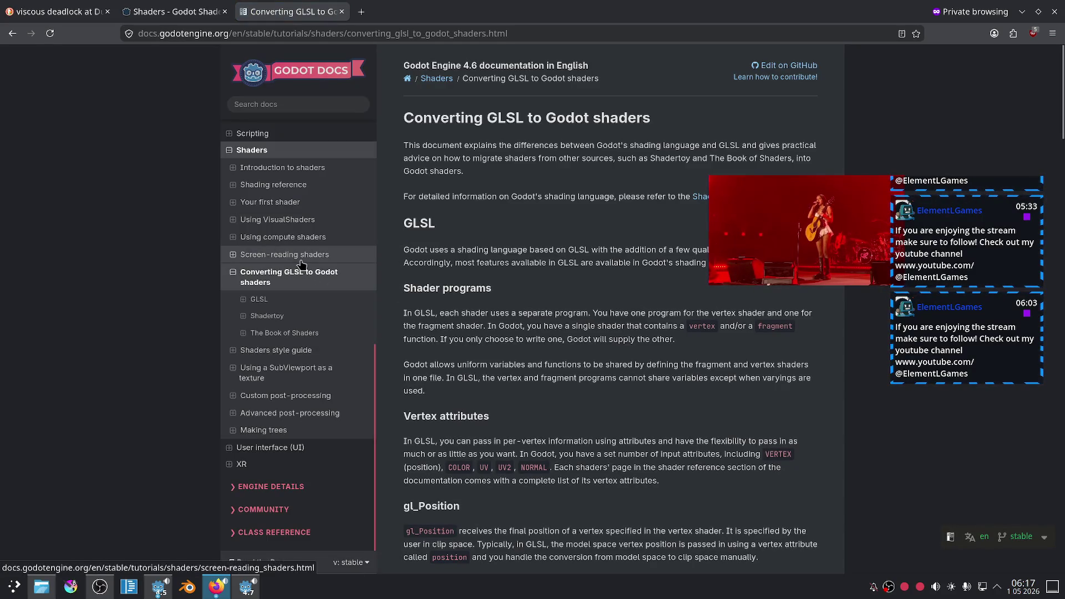
Find the Uniform groups section via the docs search, then return to line 11 in Godot.
left_click(276, 108)
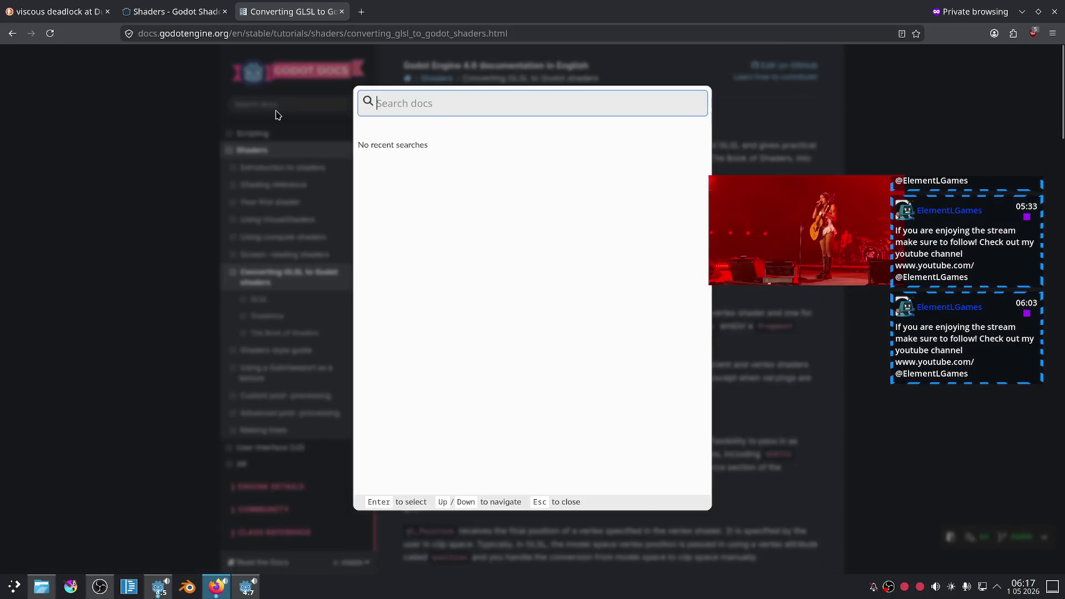
type("group_uniform")
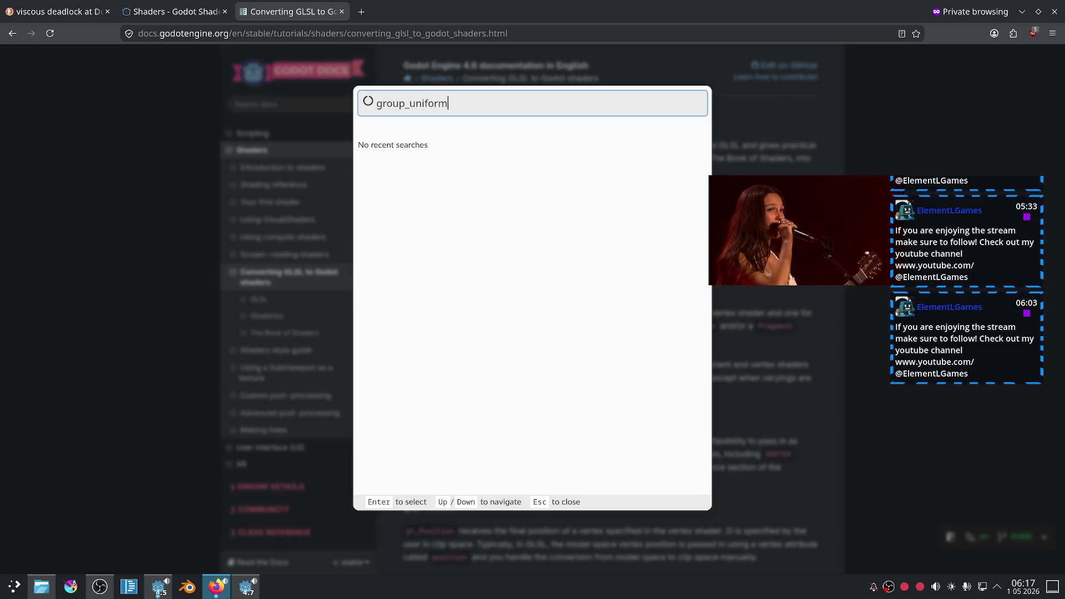
type("s")
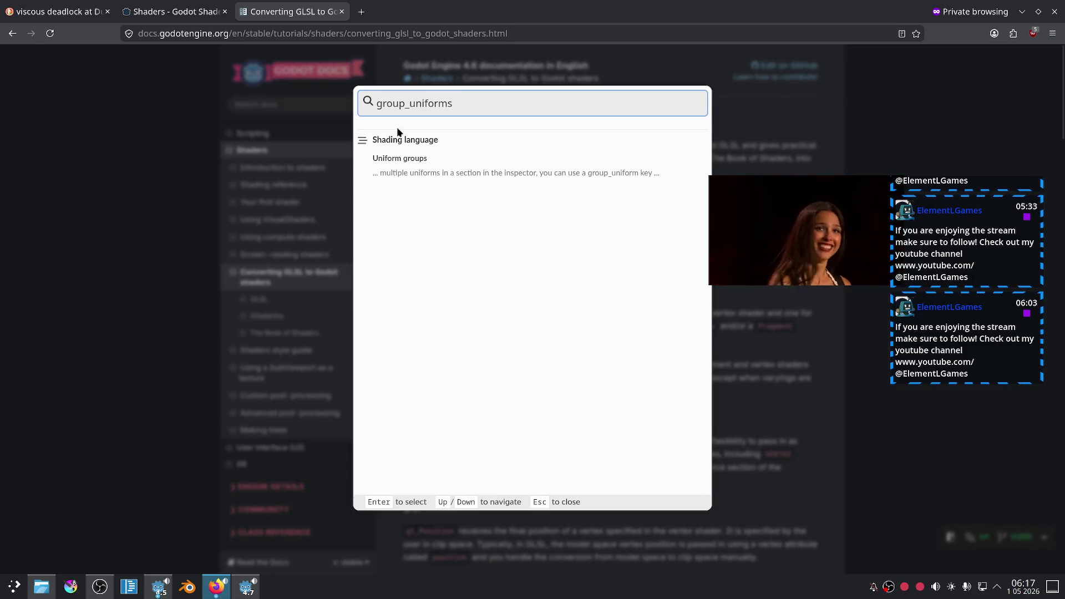
left_click(444, 173)
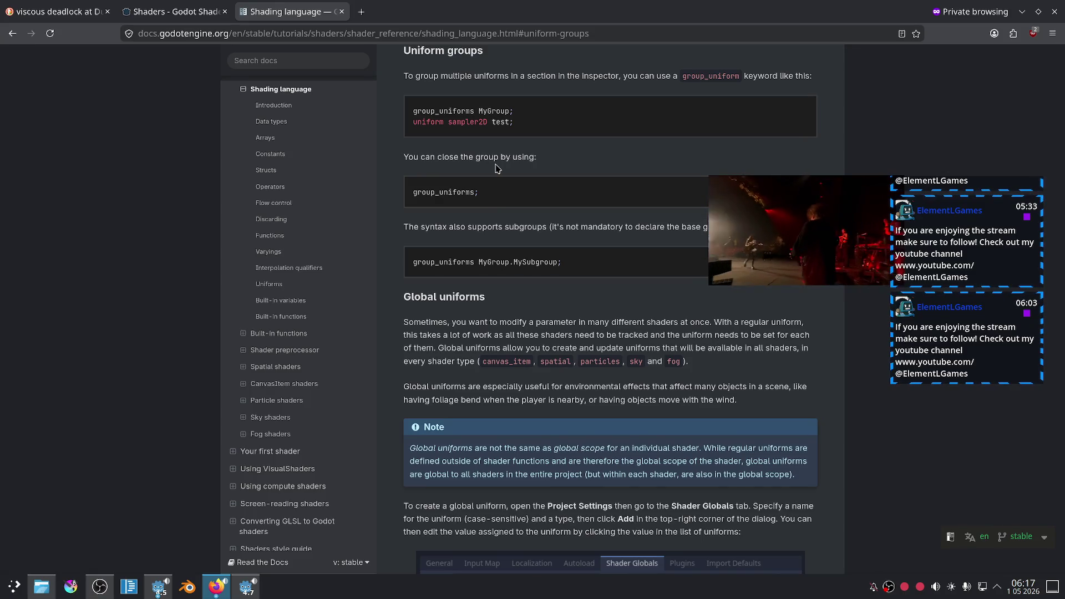
scroll(497, 168, "up", 3)
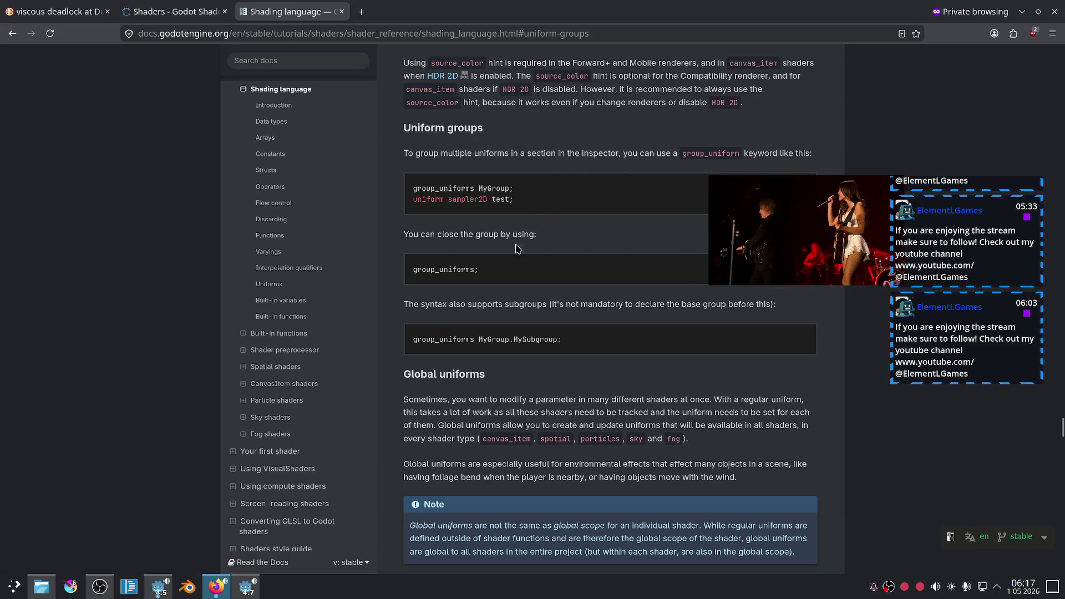
left_click(246, 586)
left_click(497, 386)
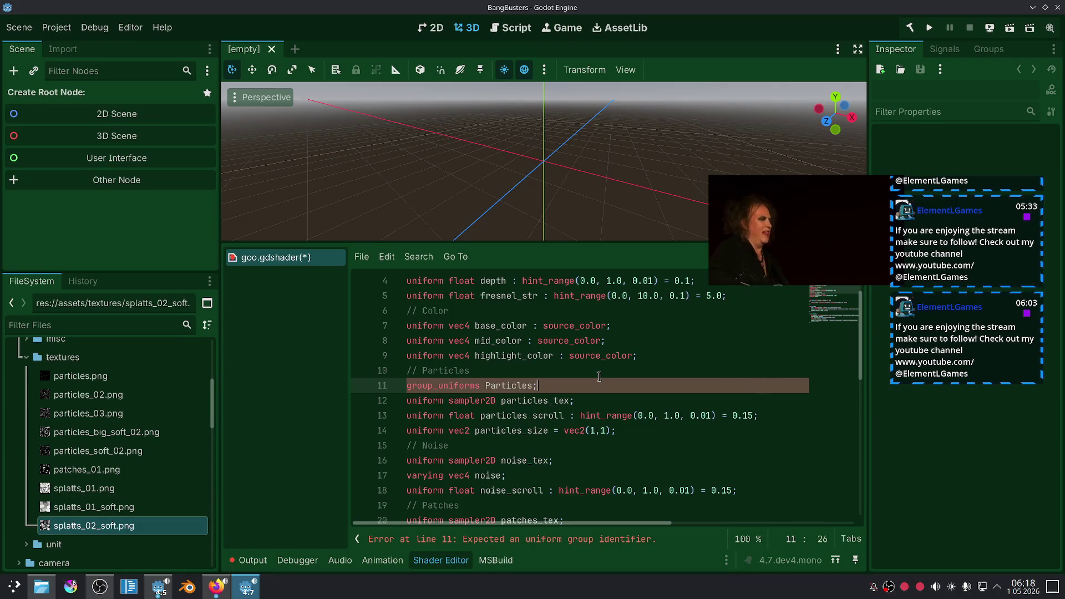
Add group_uniforms lines for Noise and Patches under their comments.
left_click(535, 445)
key("Return")
type("u")
key("Return")
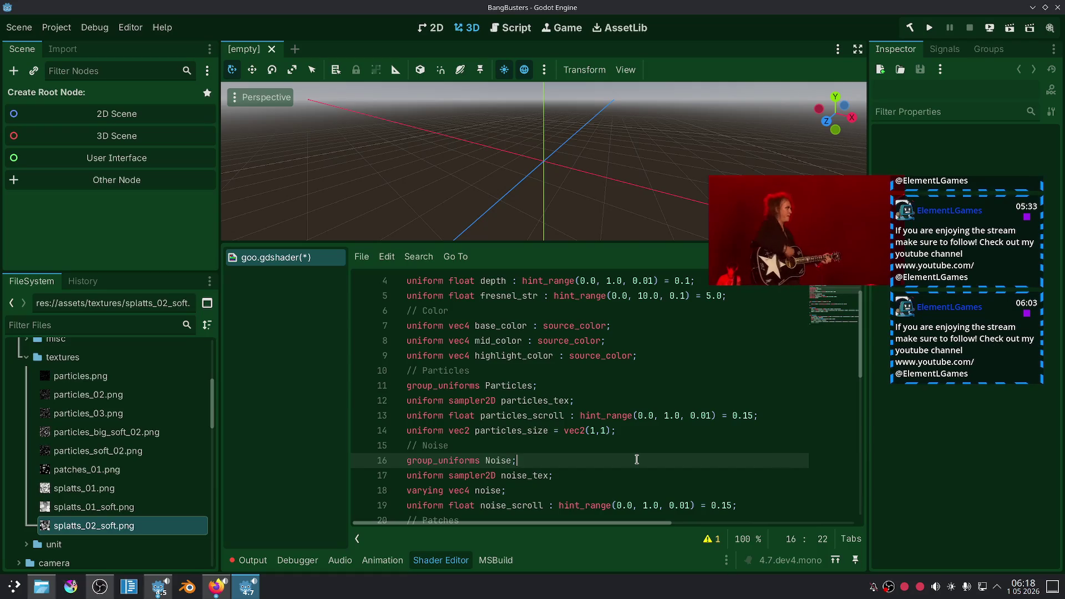
scroll(540, 394, "down", 3)
left_click(519, 390)
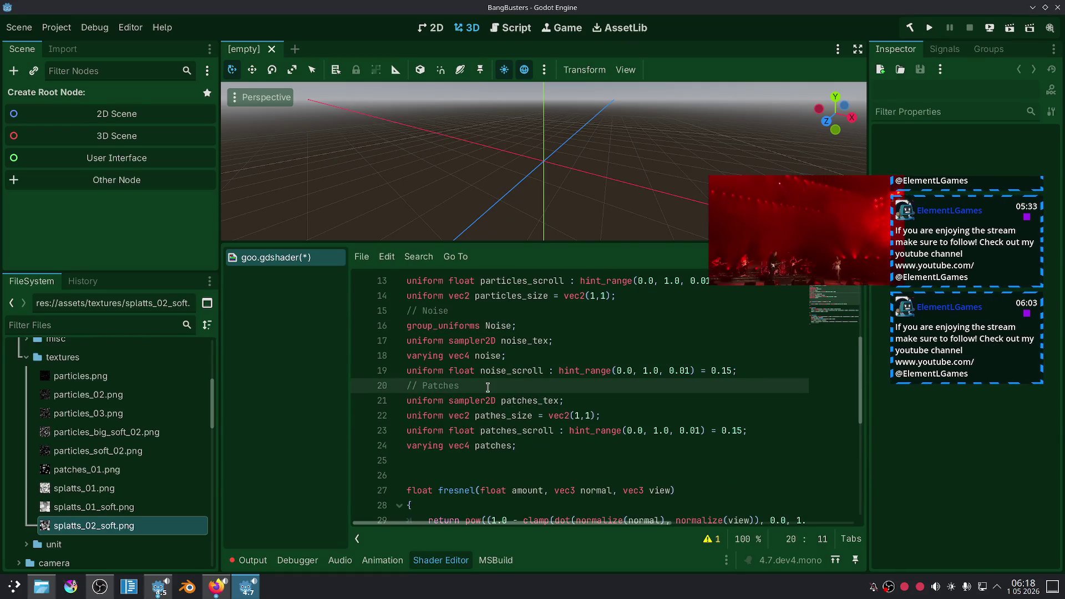
key("Return")
type("u")
key("Return")
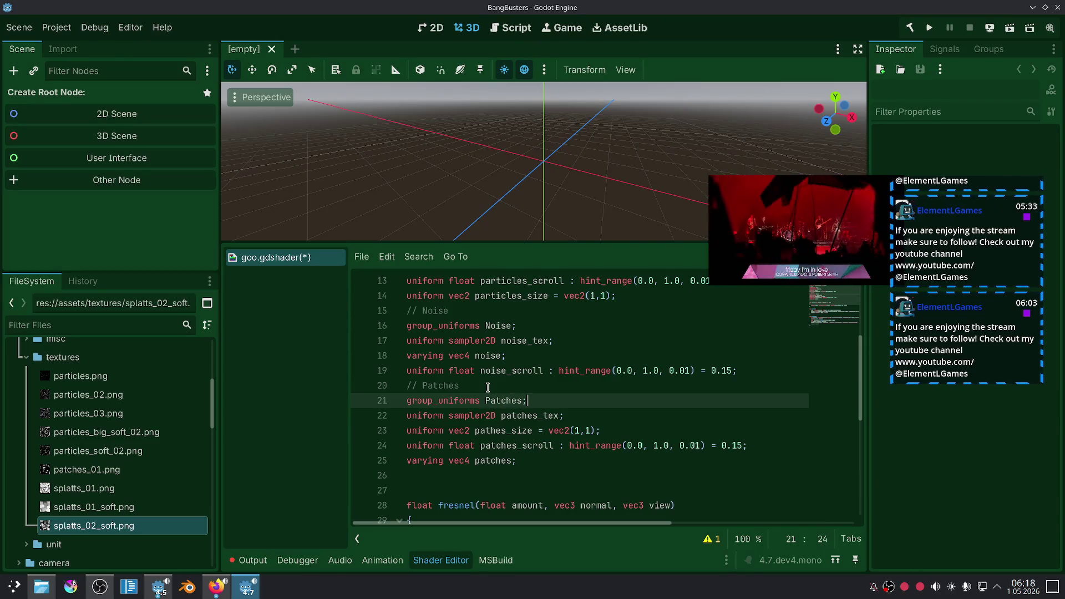
Add a group_uniforms Colors line under // Color and save goo.gdshader.
scroll(523, 369, "up", 4)
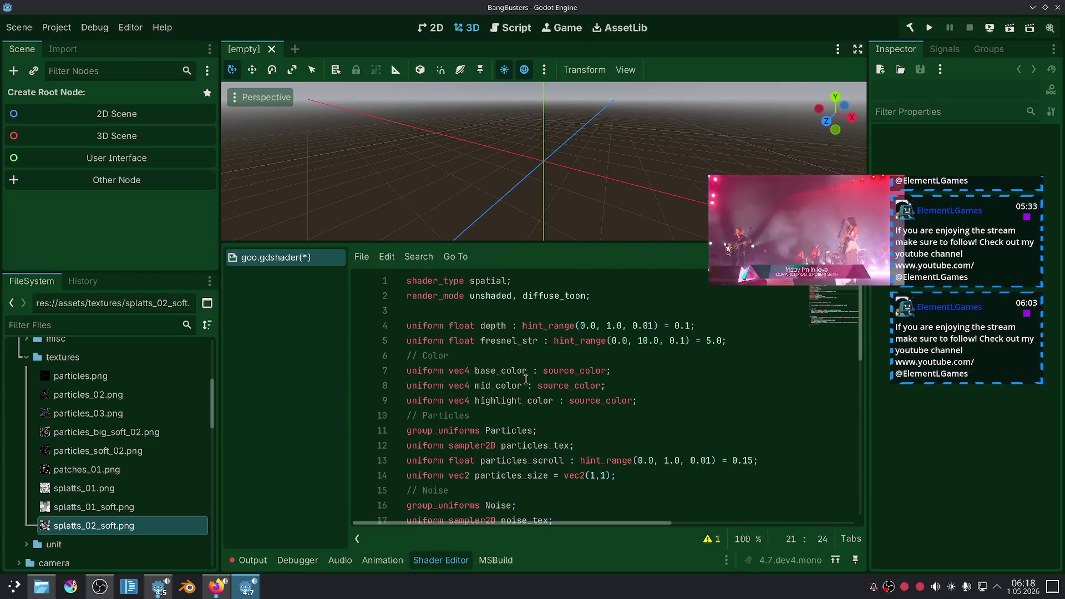
left_click(486, 353)
key("Return")
type("group")
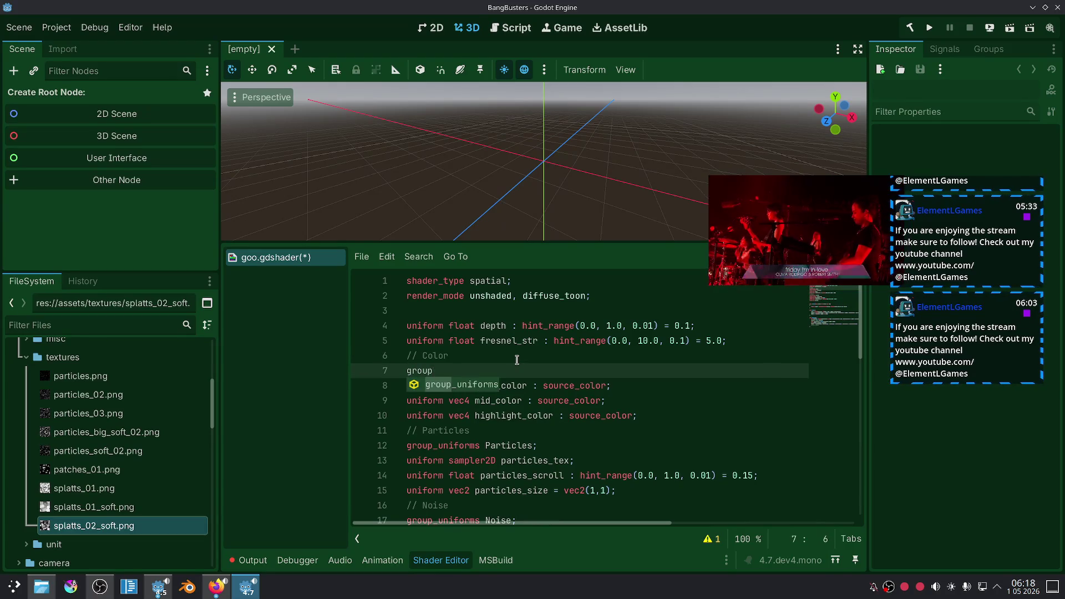
key("Return")
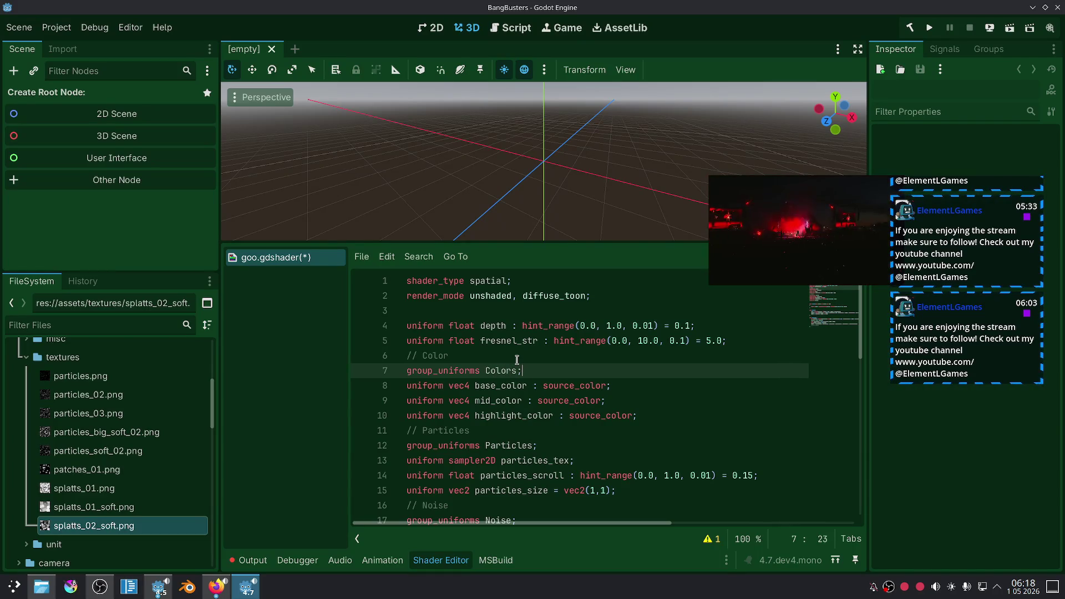
scroll(289, 158, "down", 2)
left_click_drag(642, 422, 607, 401)
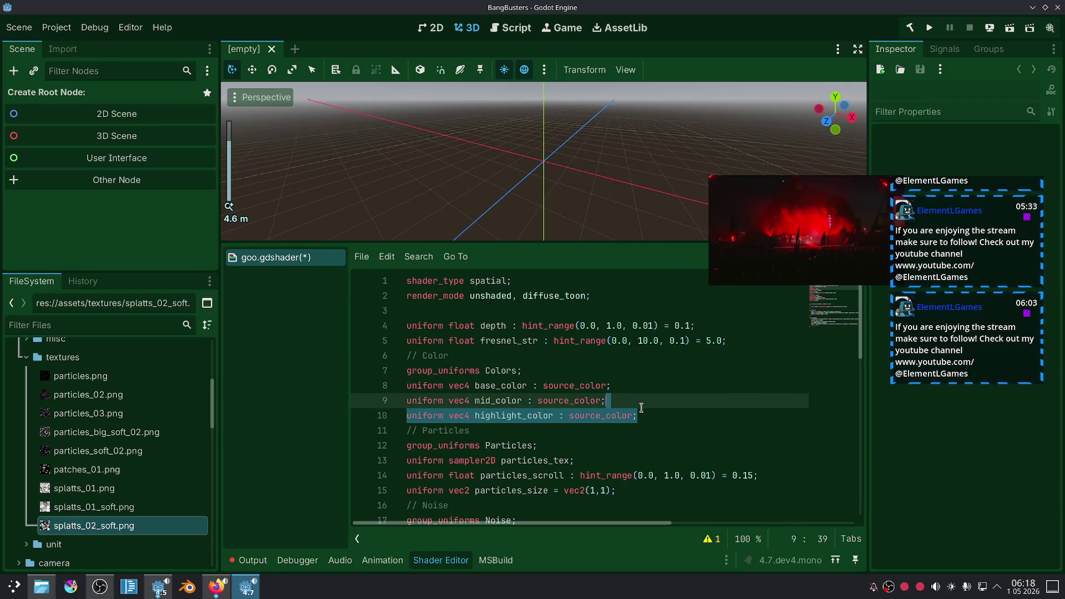
key("ctrl+s")
left_click(362, 256)
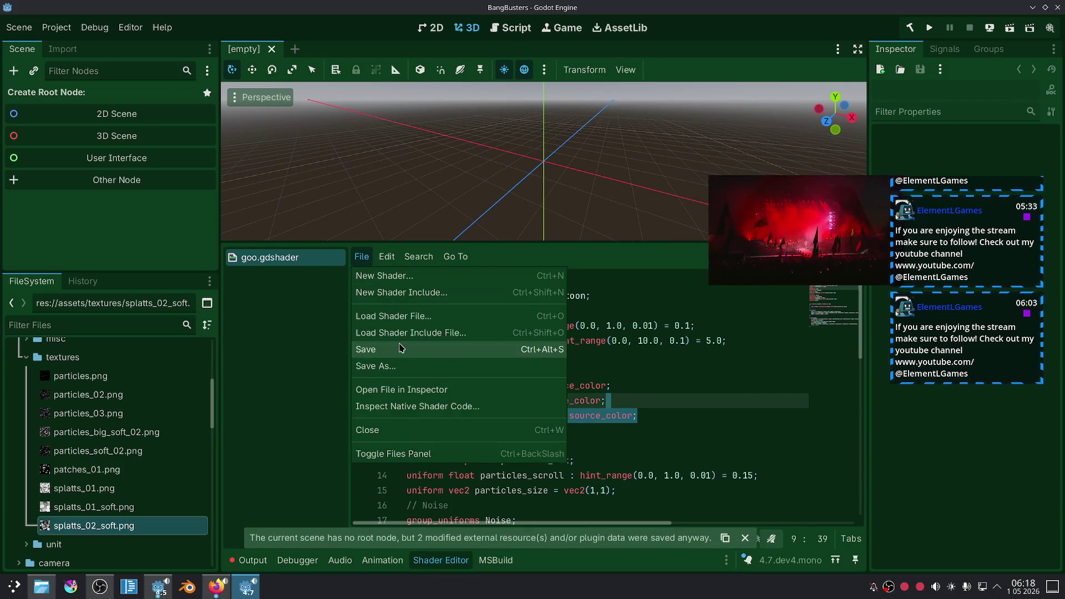
Save the shader, filter the FileSystem for 'goo', and view then close goo_ball_model.glb's import settings.
left_click(365, 349)
scroll(139, 388, "up", 5)
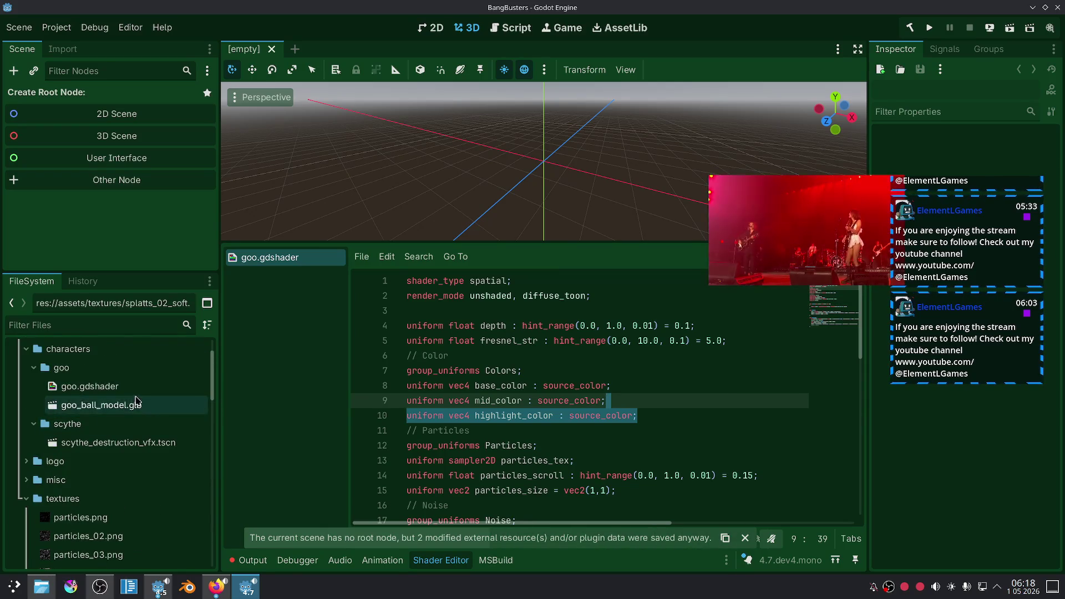
scroll(133, 402, "up", 2)
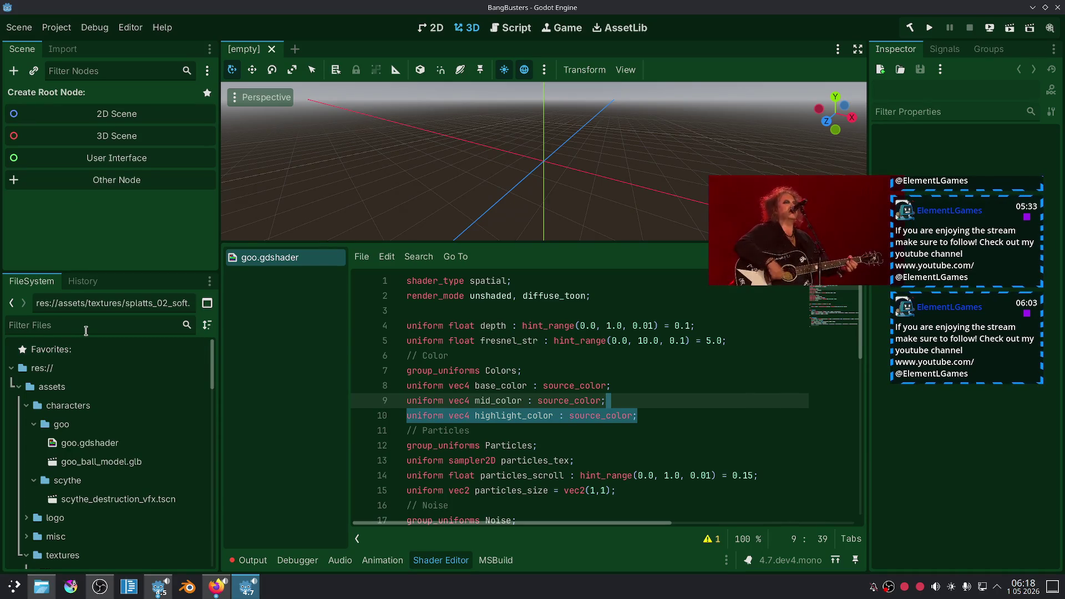
left_click(103, 469)
scroll(102, 470, "down", 10)
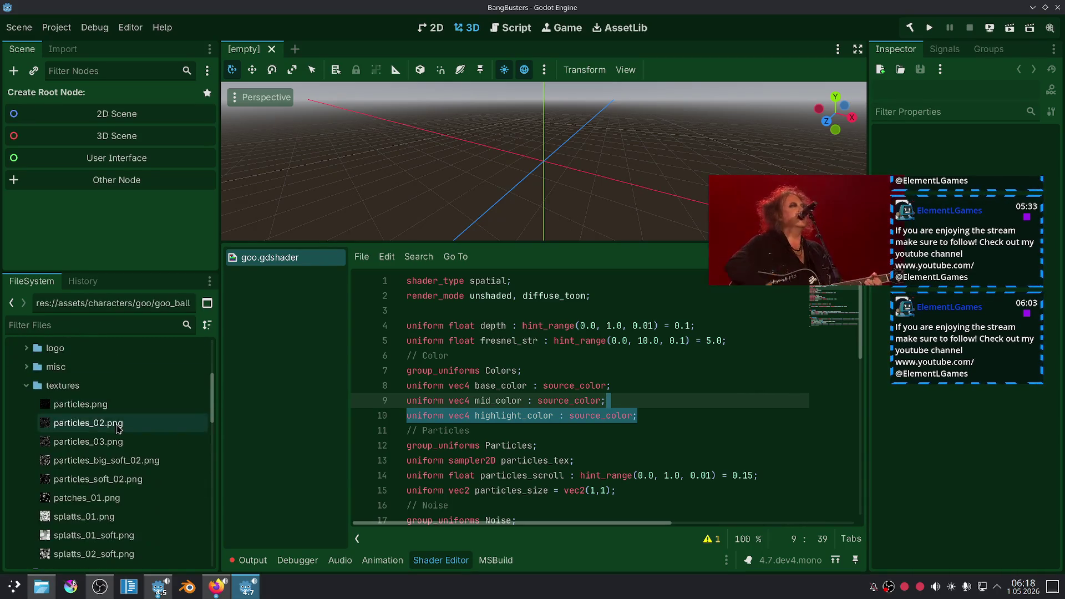
scroll(194, 376, "up", 10)
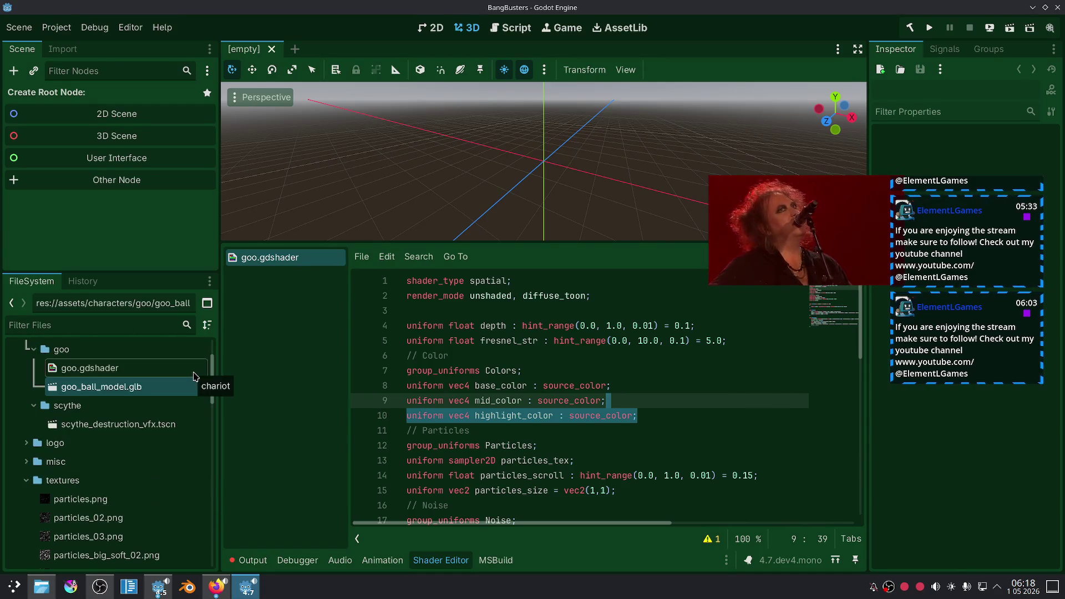
scroll(111, 412, "down", 2)
scroll(111, 411, "down", 8)
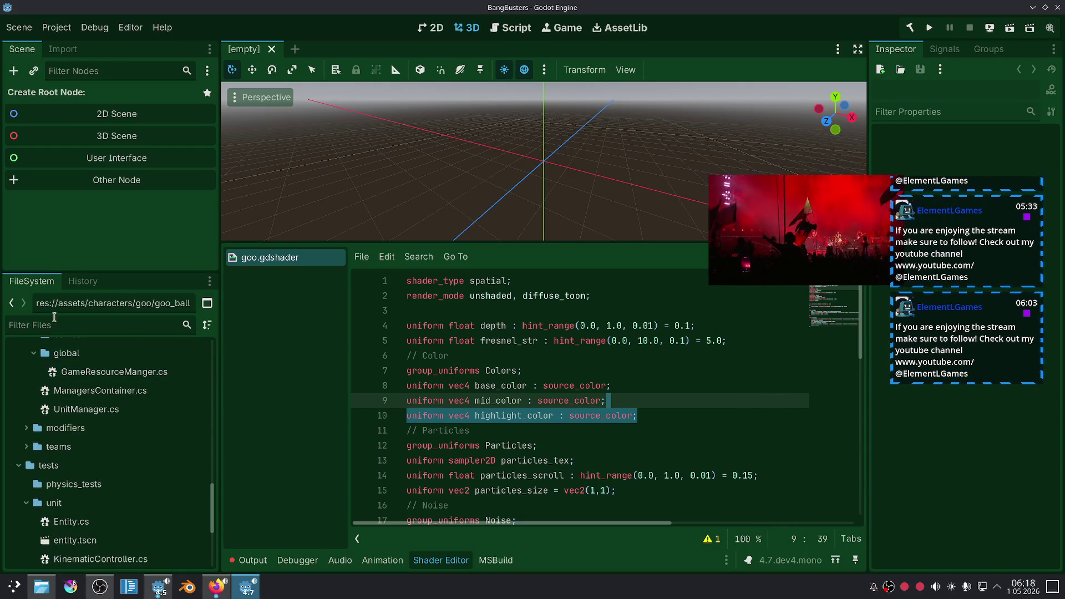
type("sli")
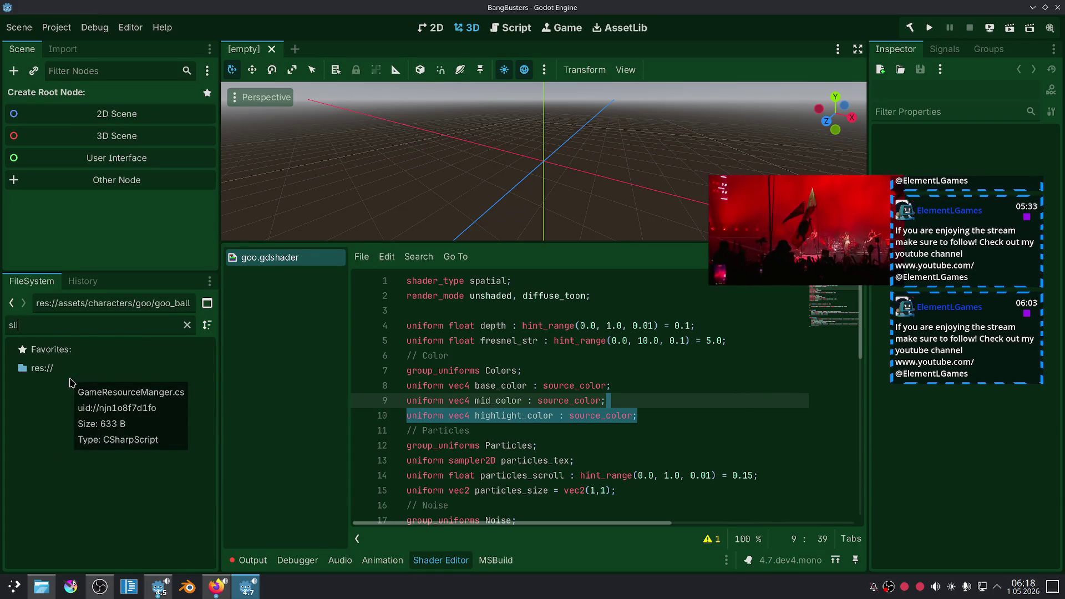
key("BackSpace")
key("BackSpace")
key("BackSpace")
type("goo")
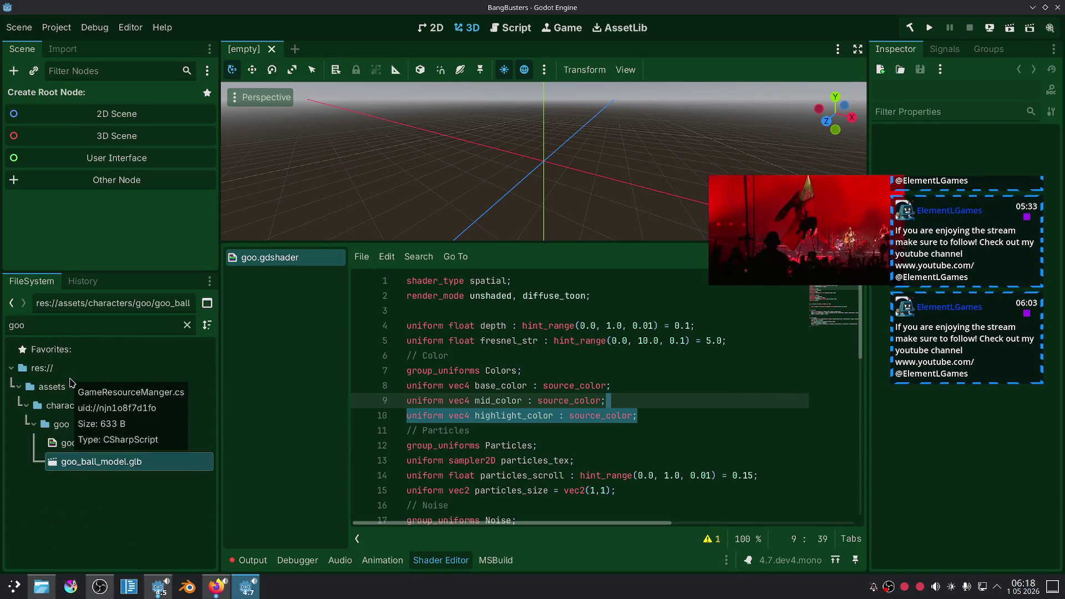
double_click(79, 461)
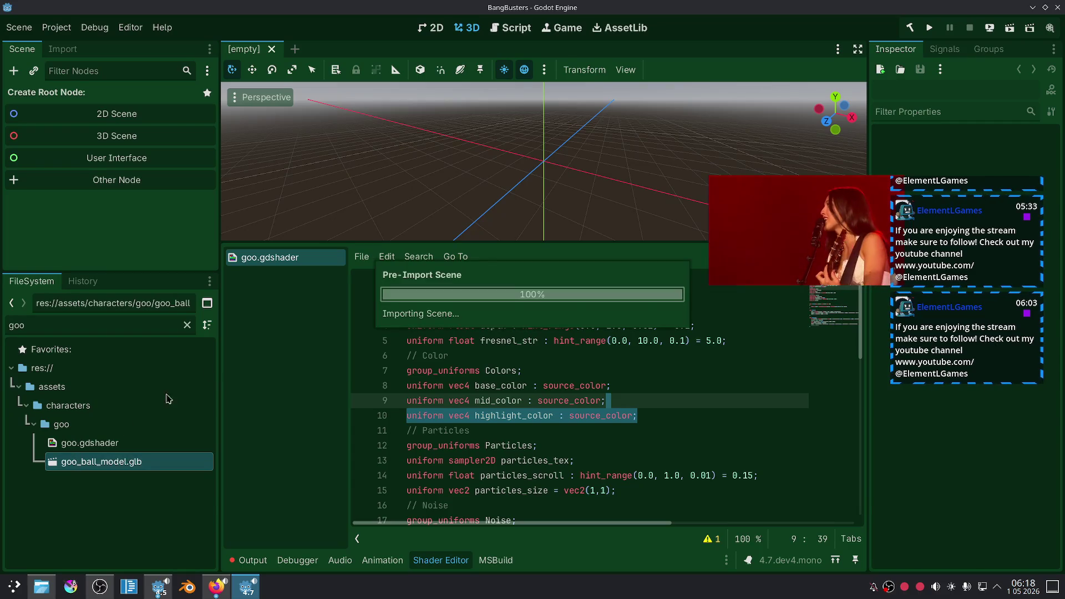
left_click(683, 523)
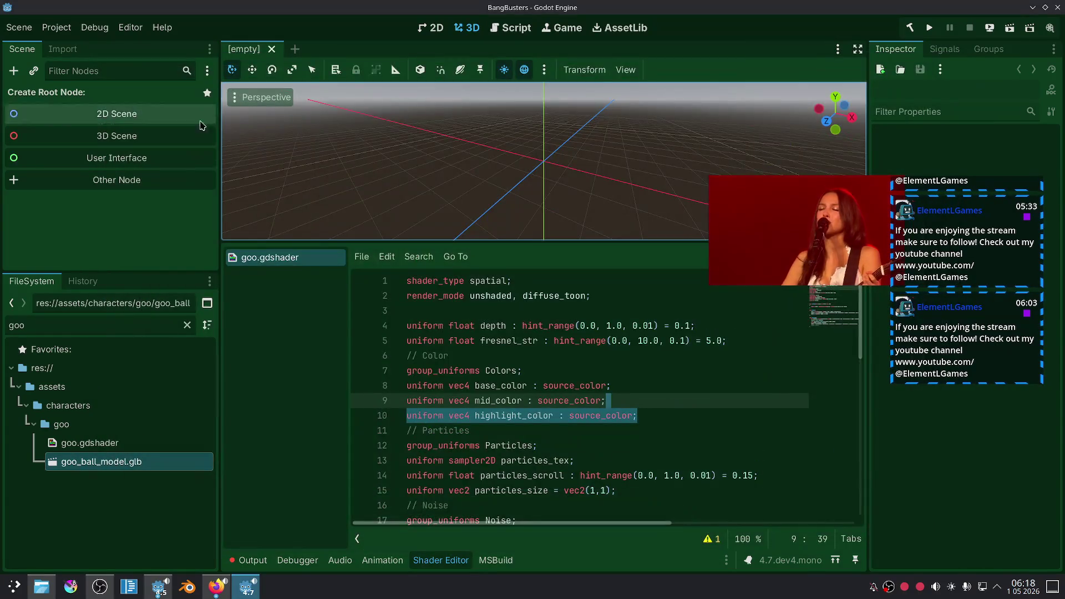
Reopen the node_3d.tscn scene through the quick file search.
scroll(446, 172, "up", 2)
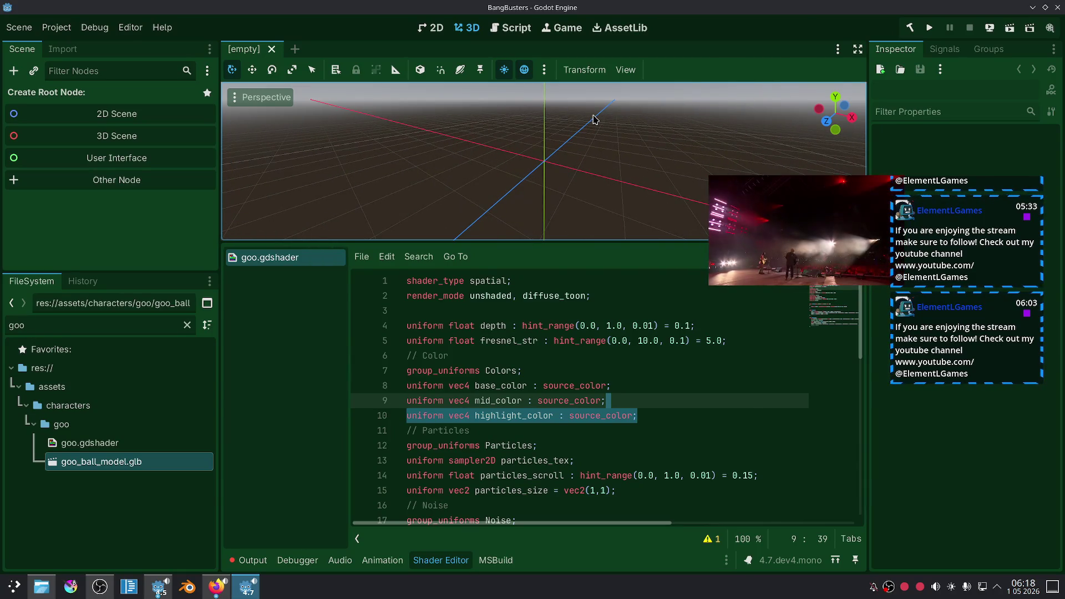
key("shift+alt+o")
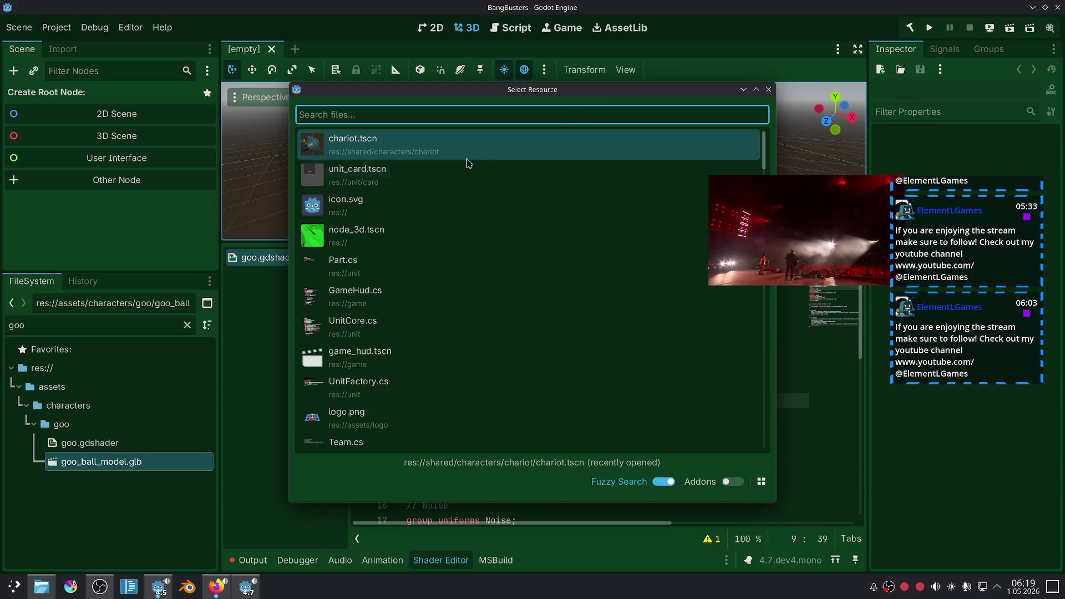
left_click(420, 227)
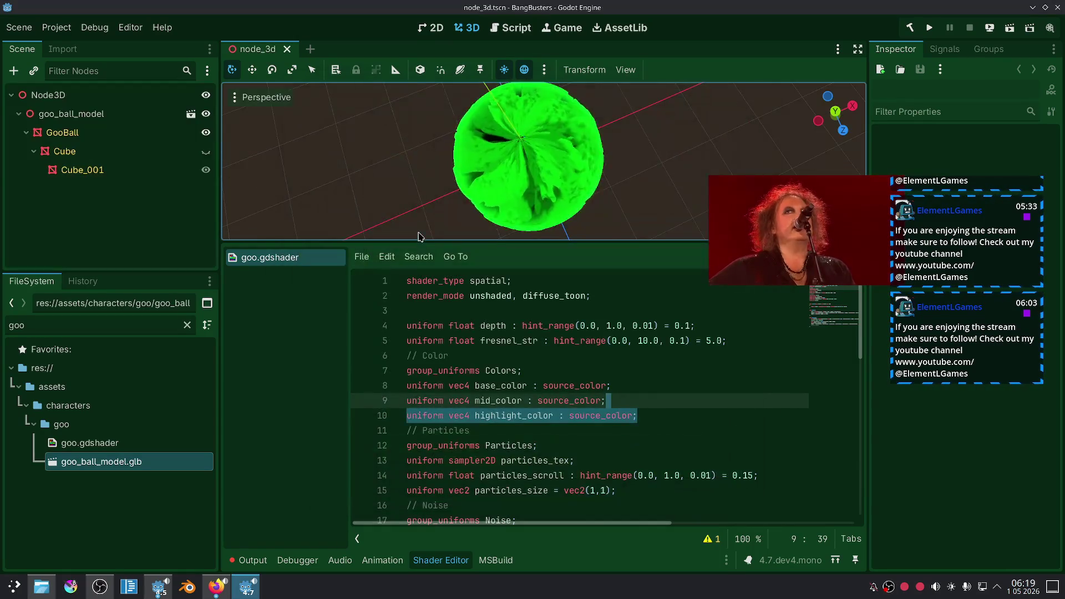
scroll(516, 111, "down", 4)
scroll(516, 110, "up", 4)
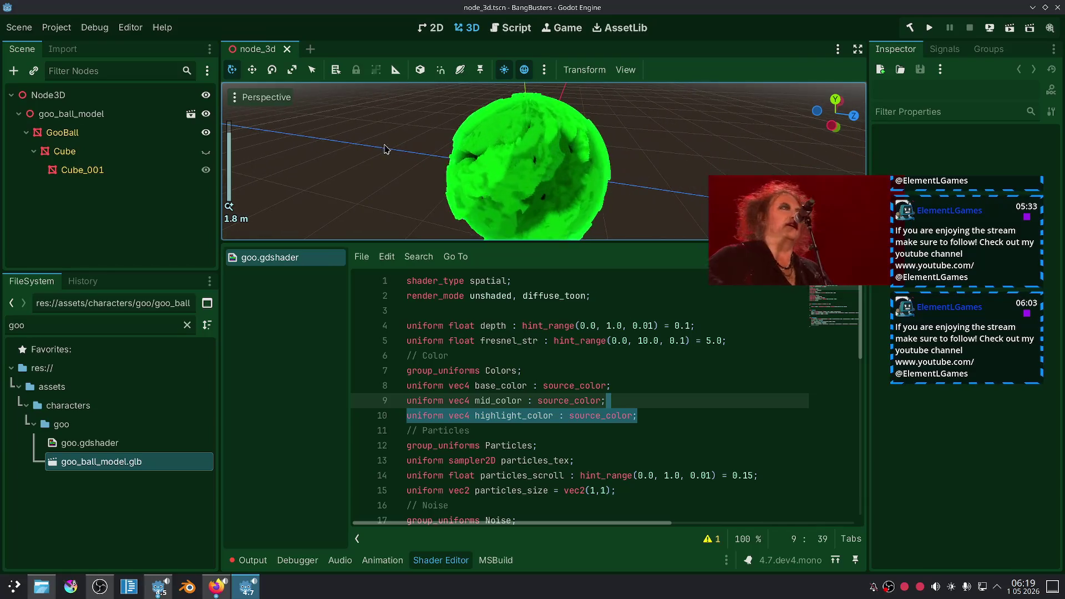
Select GooBall and toggle the Shader Parameters and Colors groups in the Inspector.
left_click(532, 144)
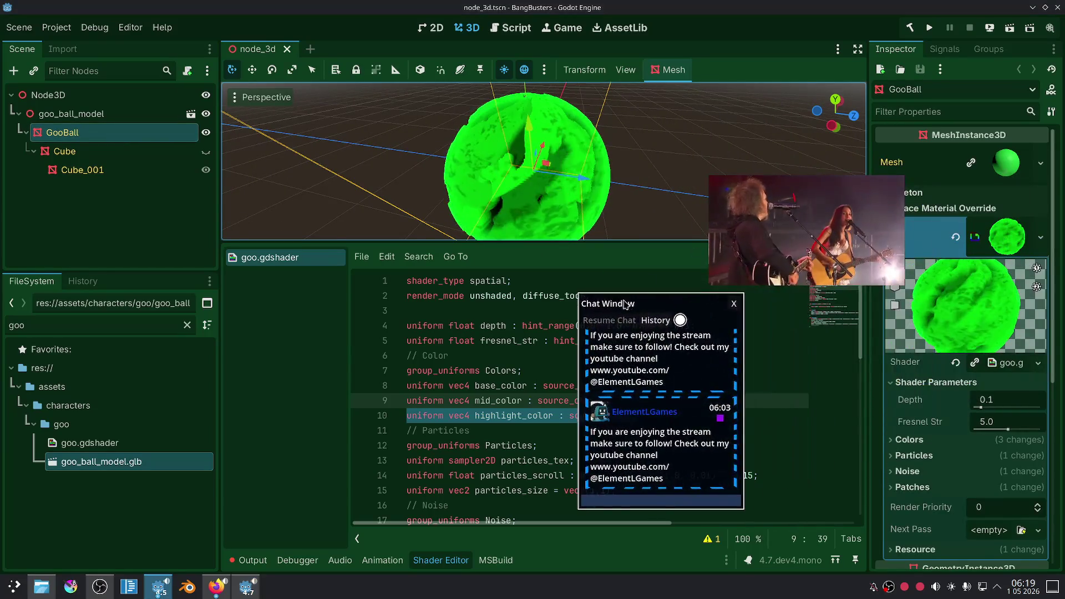
left_click(889, 383)
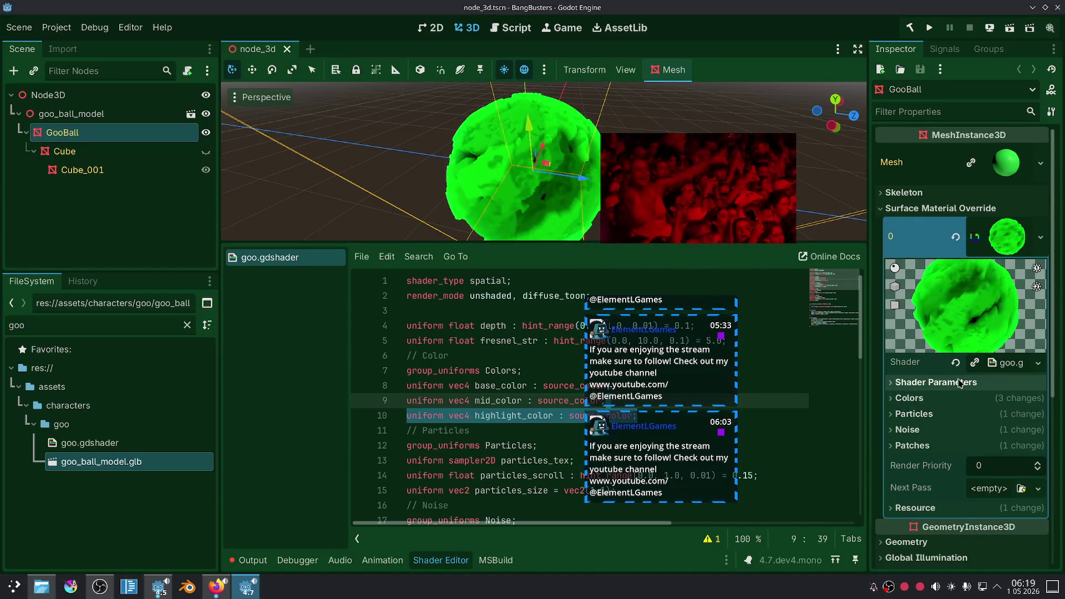
left_click(953, 382)
left_click(924, 387)
left_click(917, 400)
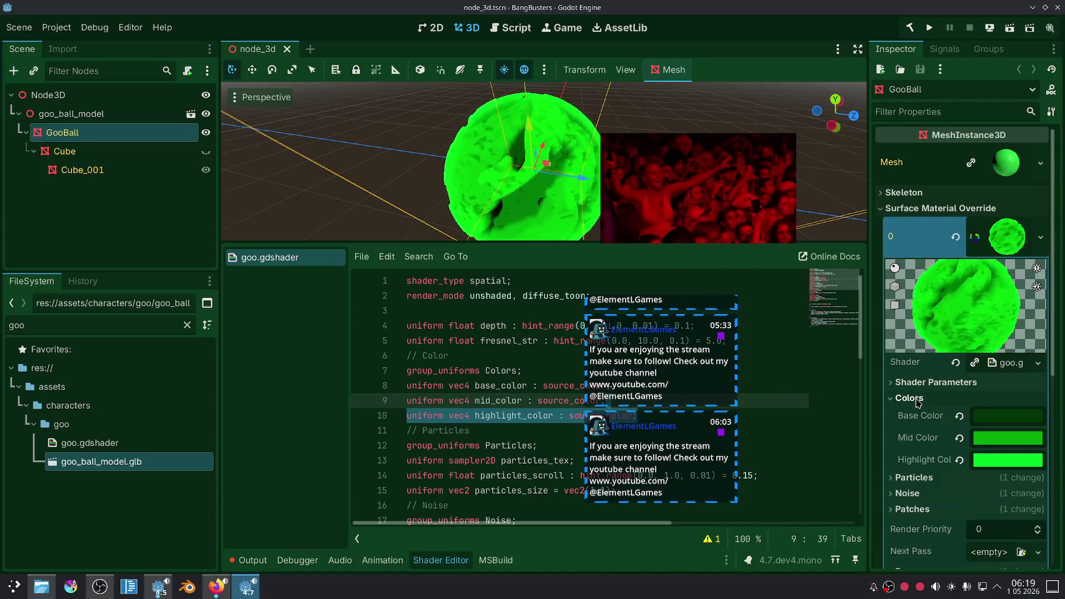
left_click(918, 401)
Expand and collapse the Particles, Noise and Patches groups, then deselect the shader code lines.
left_click(915, 415)
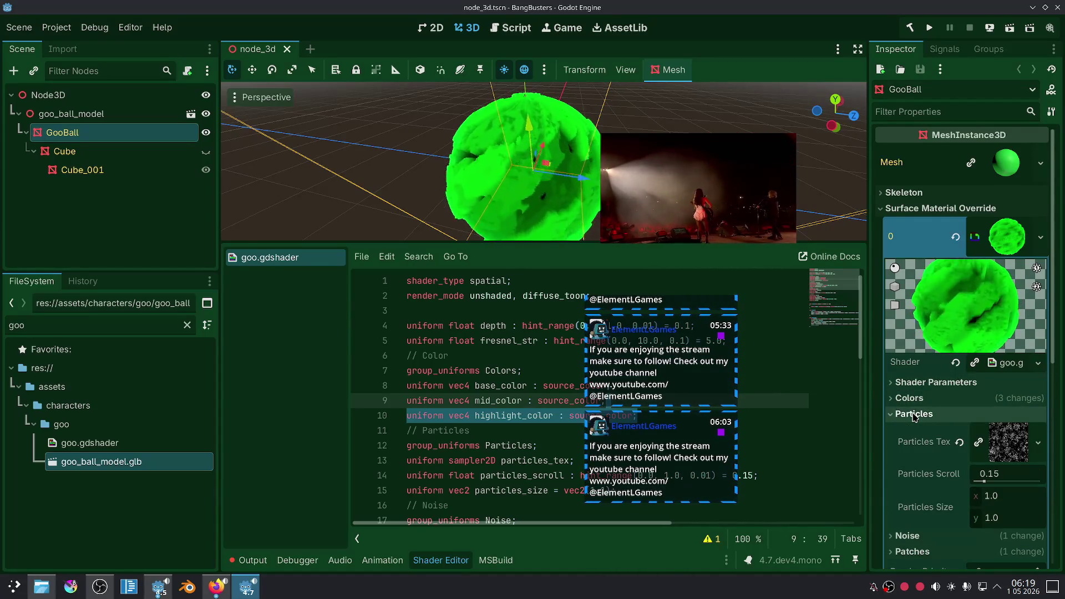
scroll(914, 417, "down", 3)
left_click(911, 251)
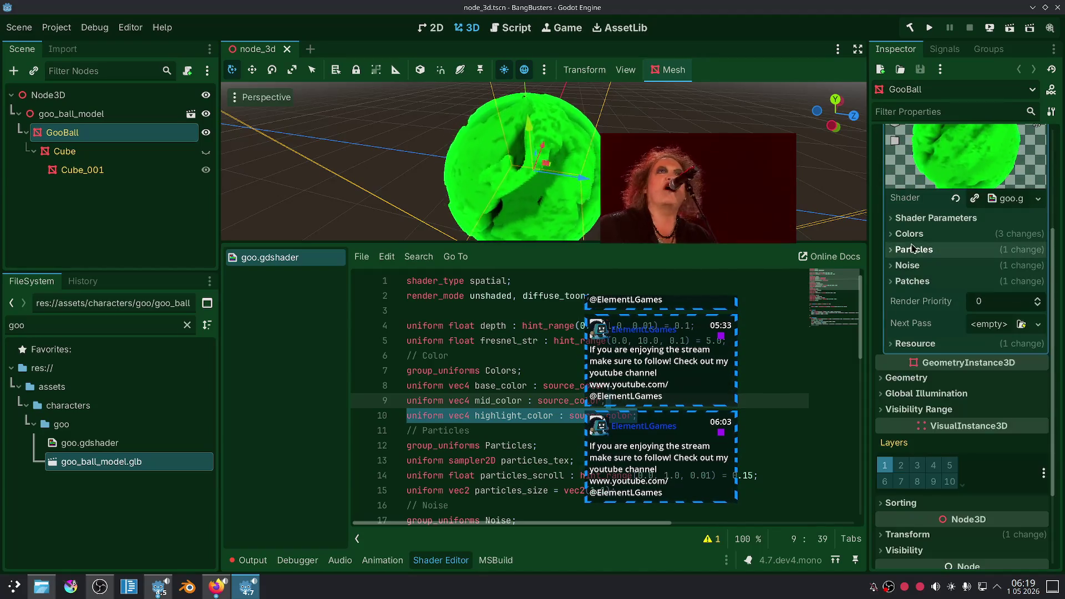
left_click(906, 265)
left_click(906, 265)
left_click(901, 281)
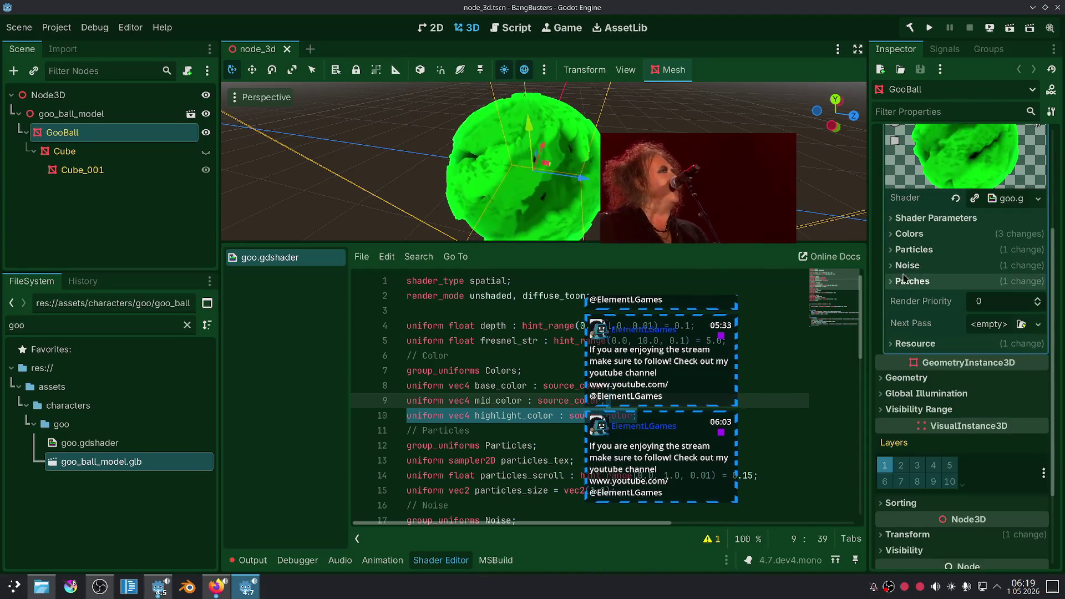
left_click(901, 283)
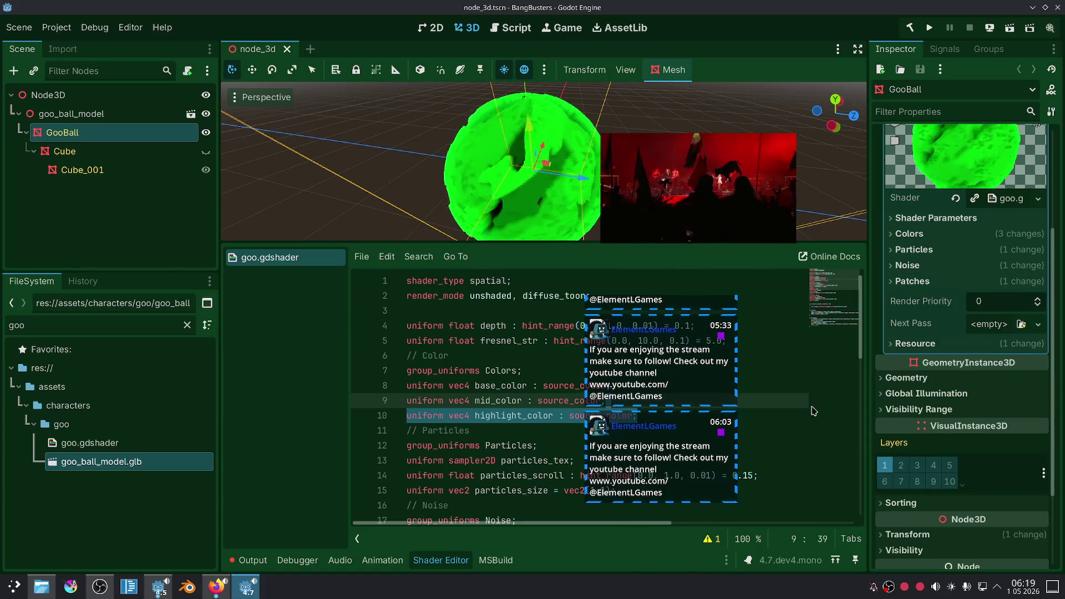
scroll(897, 349, "up", 3)
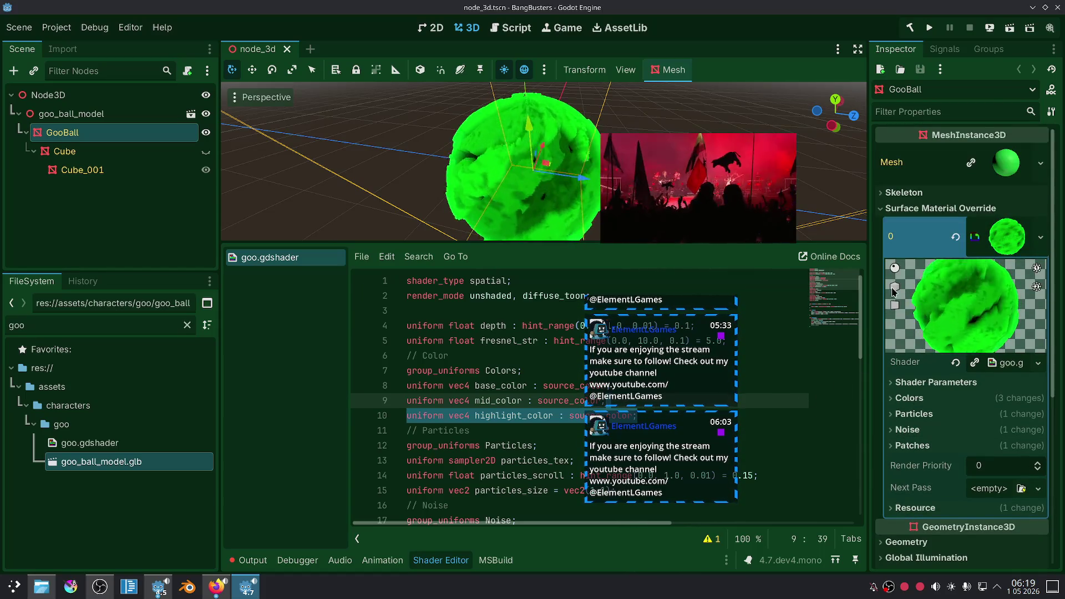
left_click(779, 384)
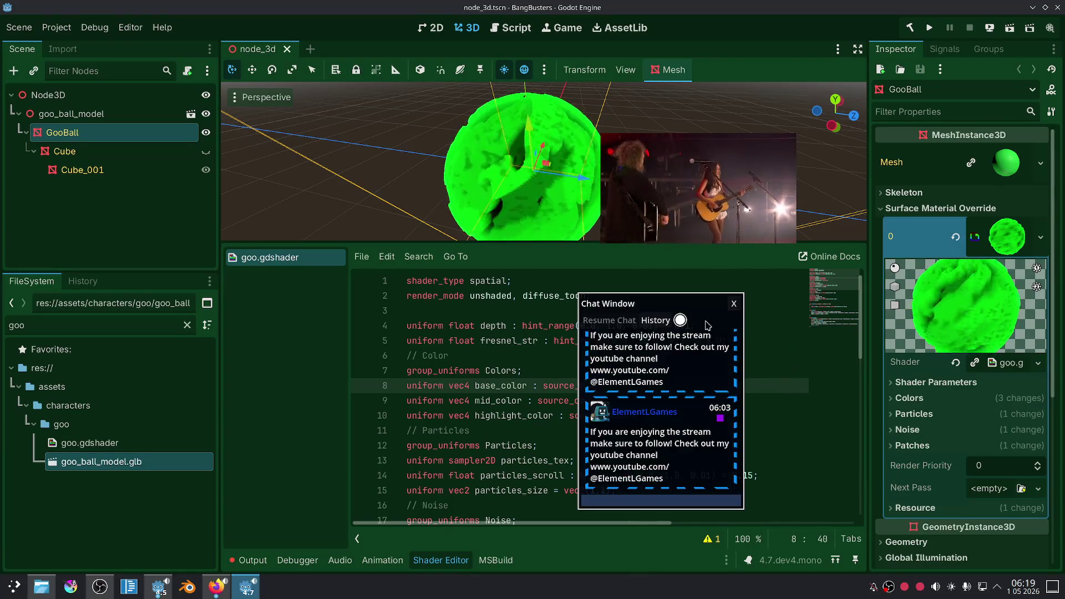
mouse_move(653, 313)
left_mouse_down()
mouse_move(885, 314)
mouse_move(744, 314)
left_mouse_up()
Bring up the shading language docs and move the floating video off the page text.
left_click(224, 594)
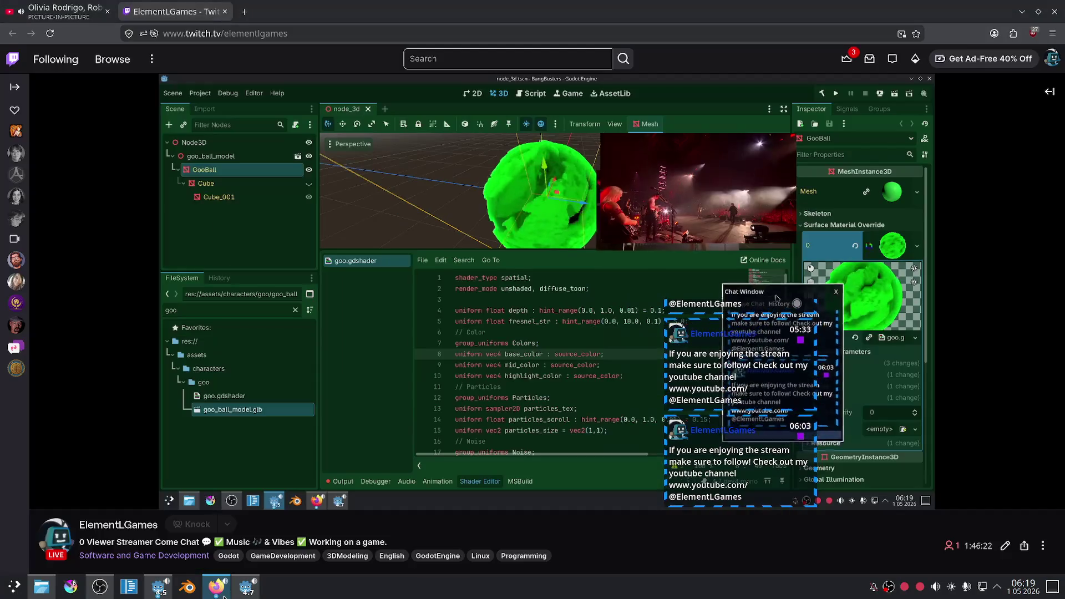
left_click(224, 594)
scroll(506, 375, "down", 1)
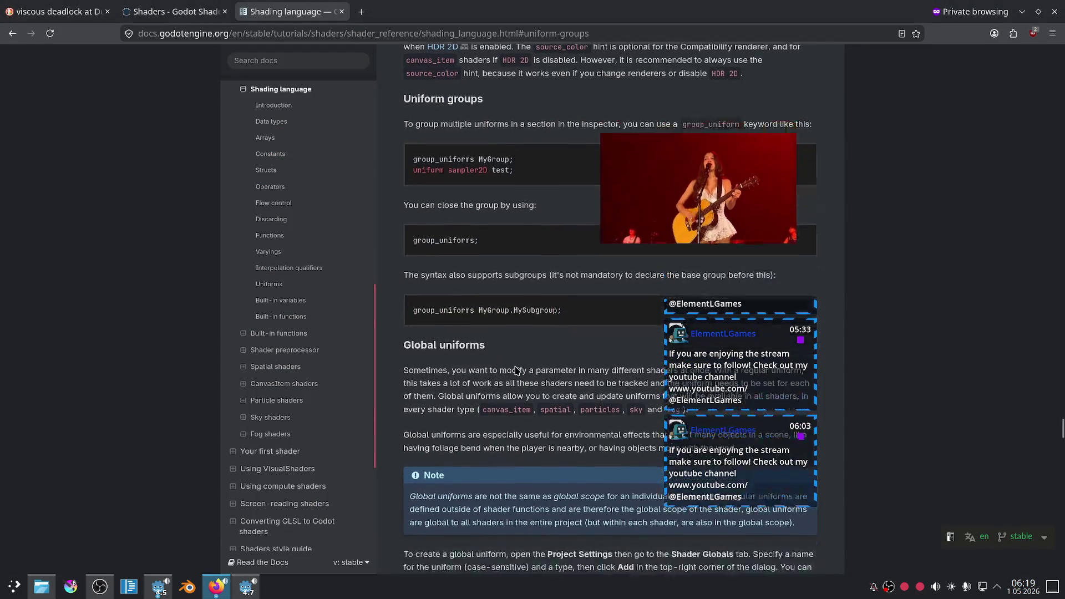
mouse_move(690, 188)
left_mouse_down()
mouse_move(856, 187)
mouse_move(958, 220)
left_mouse_up()
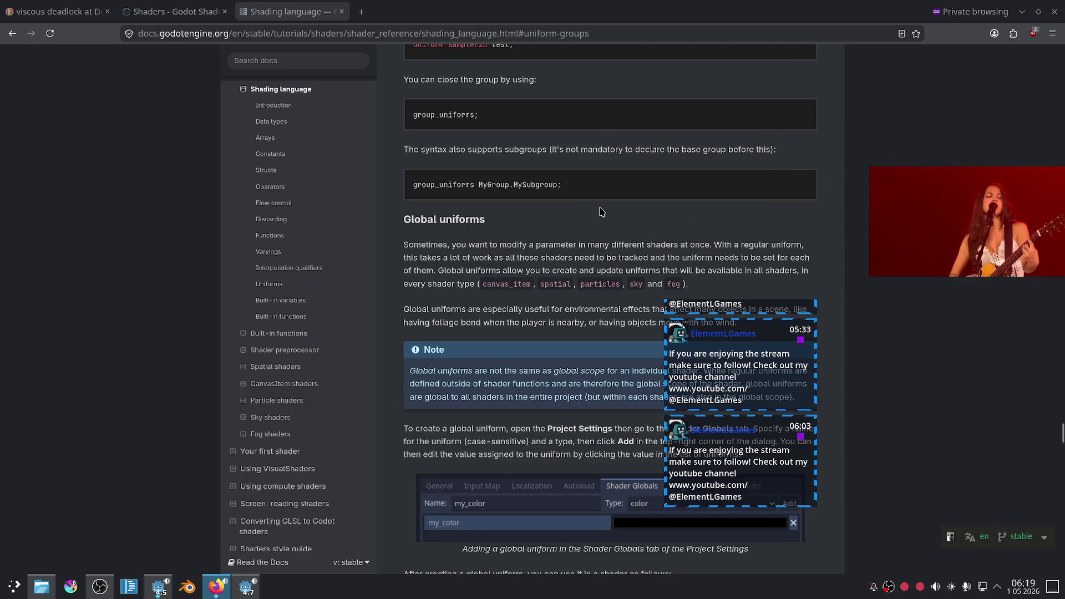
scroll(594, 214, "down", 4)
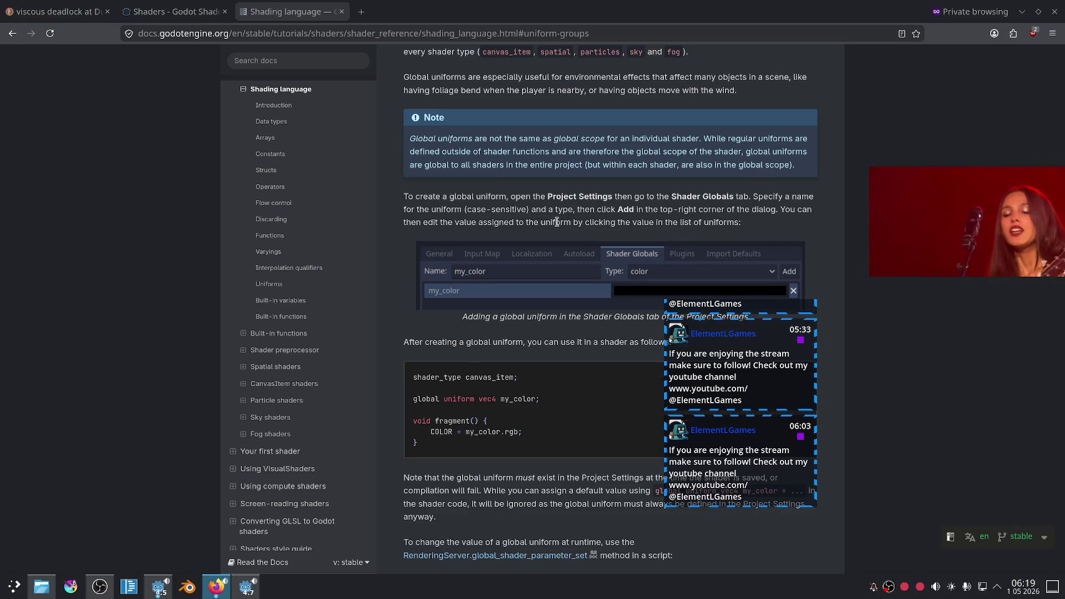
Scroll back up past Uniform hints to the varying examples, then close the reference tab.
scroll(556, 221, "up", 3)
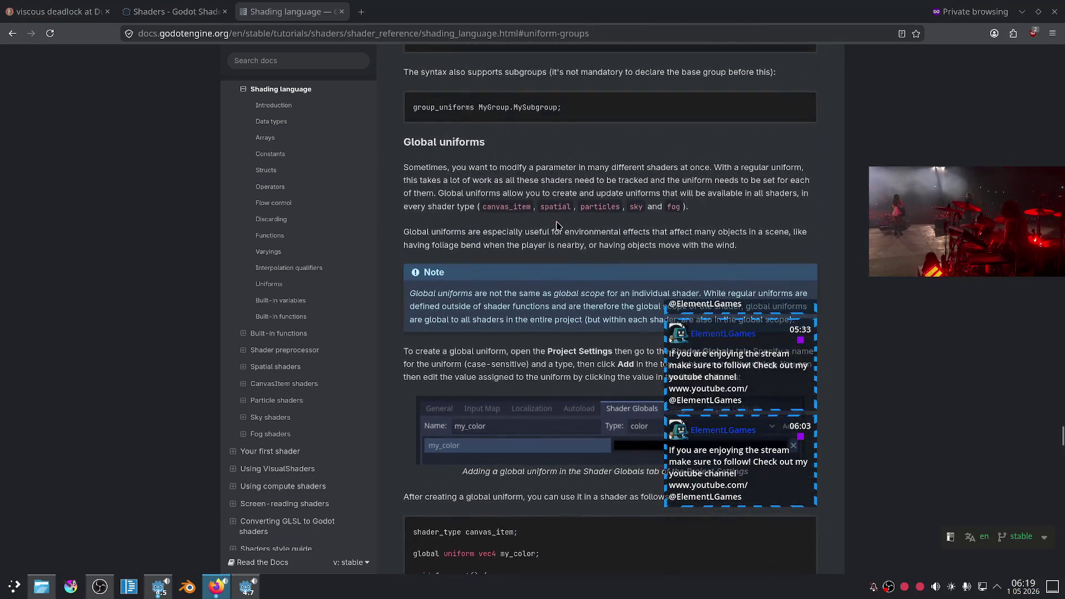
scroll(556, 226, "up", 7)
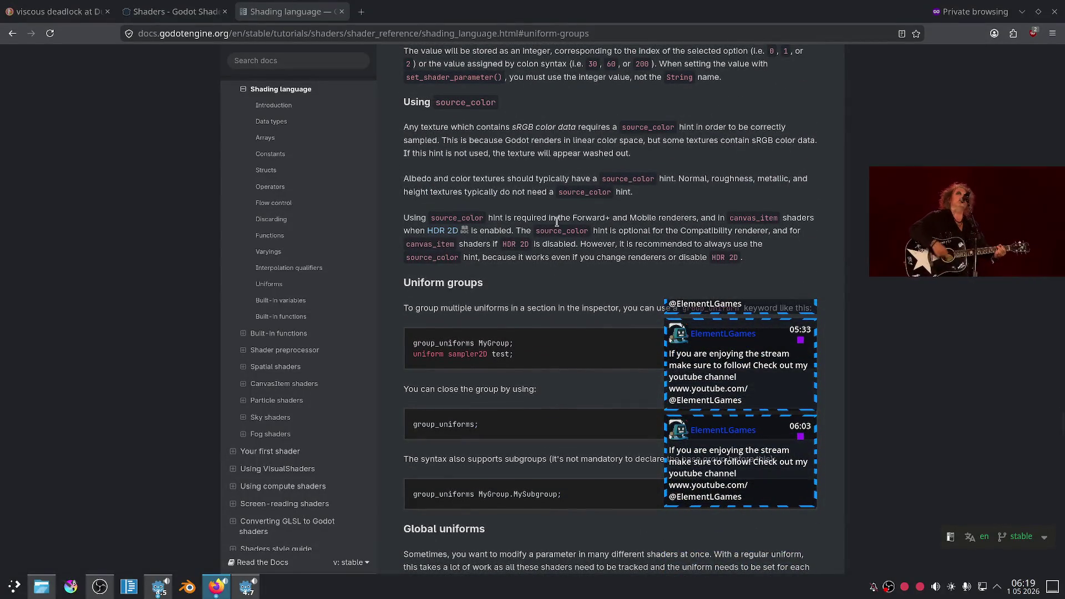
scroll(556, 222, "up", 4)
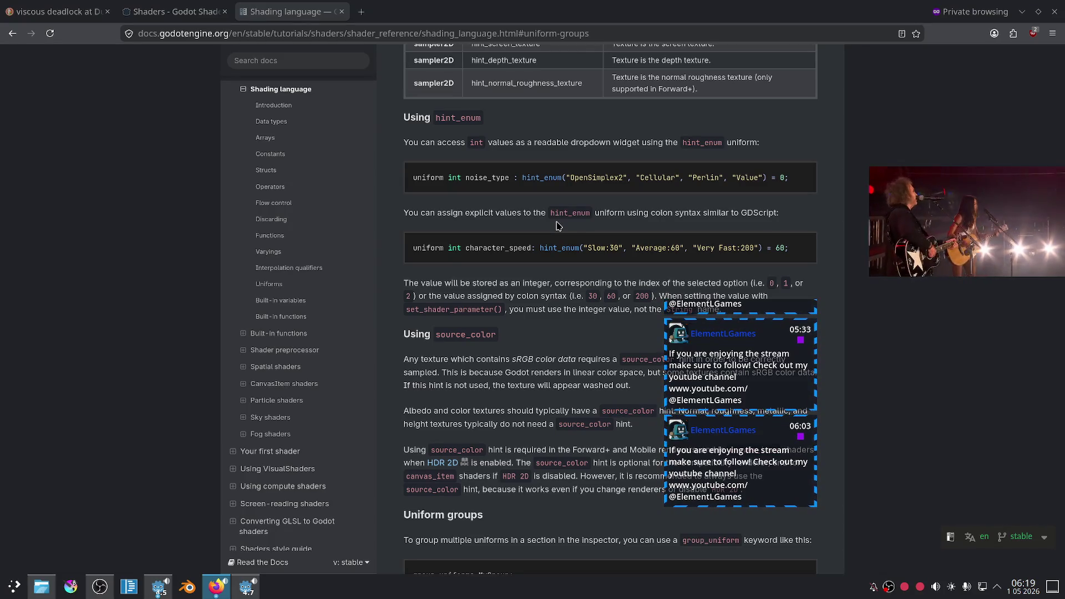
scroll(557, 226, "up", 2)
scroll(557, 226, "down", 2)
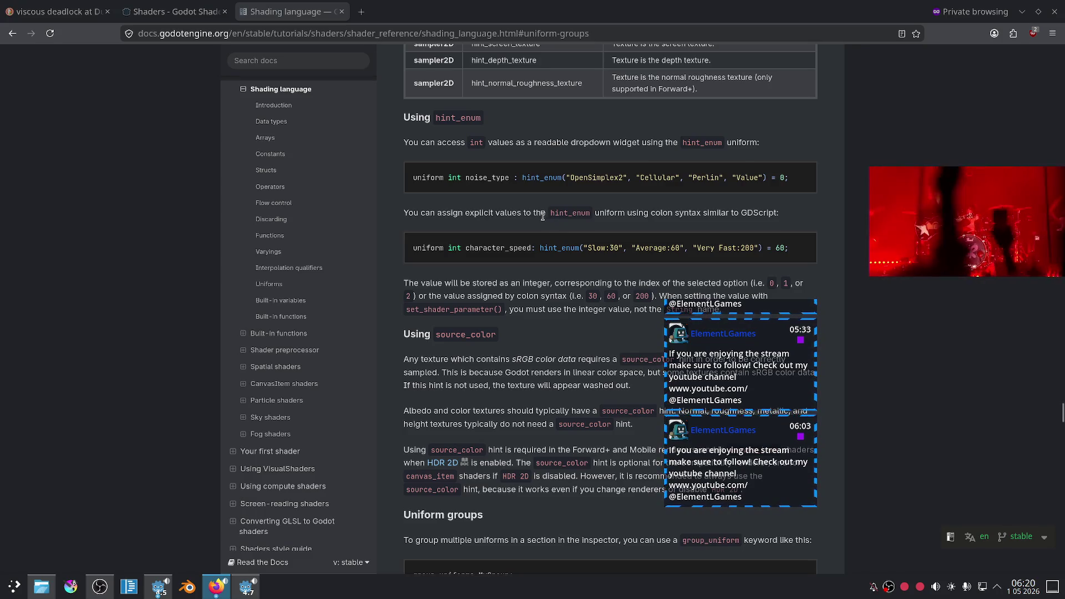
scroll(542, 215, "up", 1)
scroll(543, 215, "up", 10)
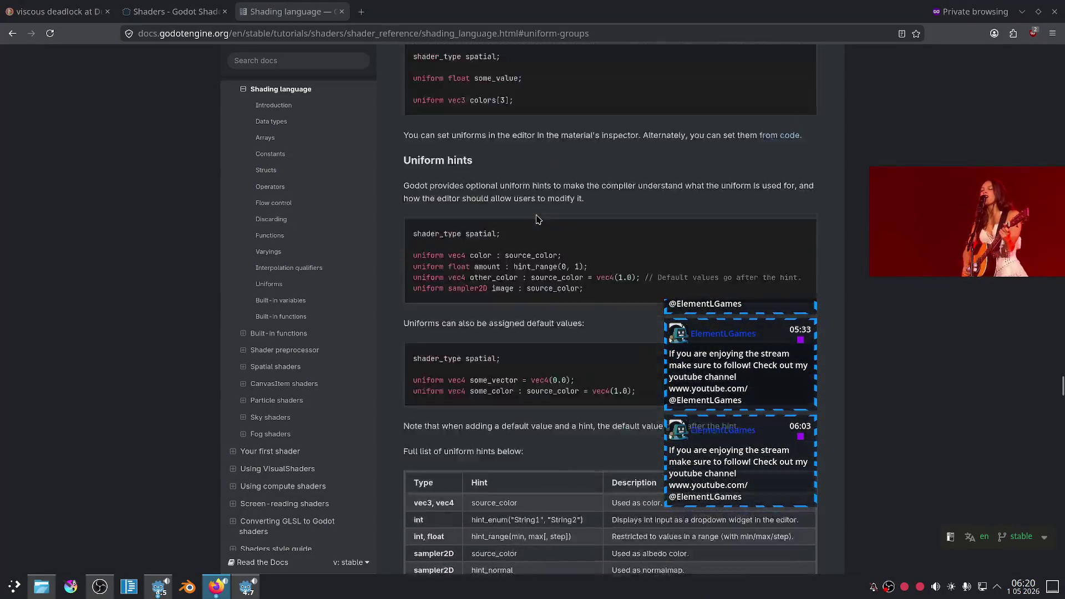
scroll(537, 215, "up", 15)
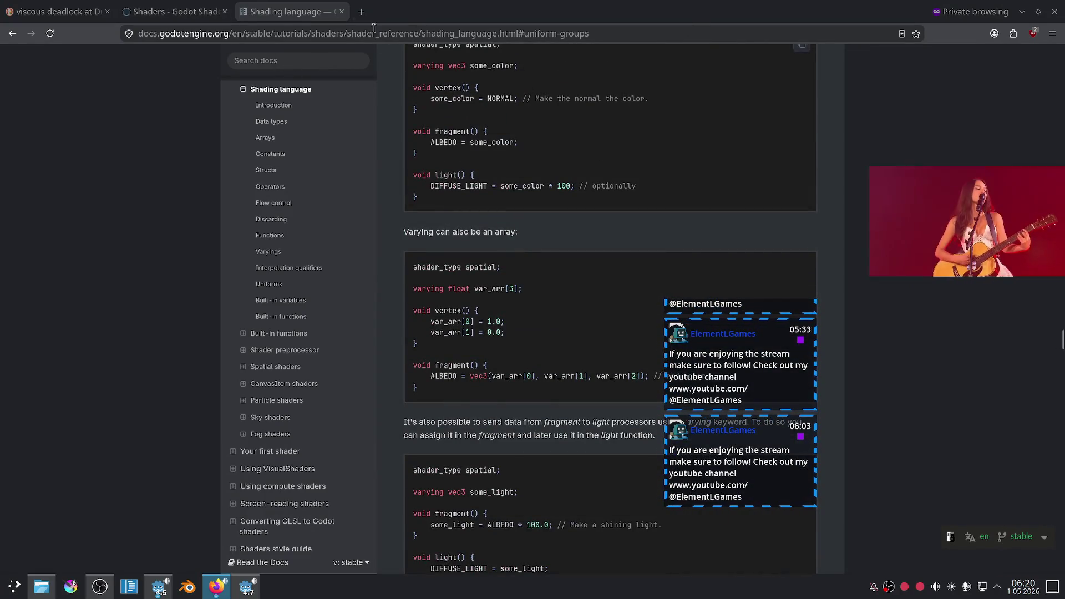
left_click(341, 11)
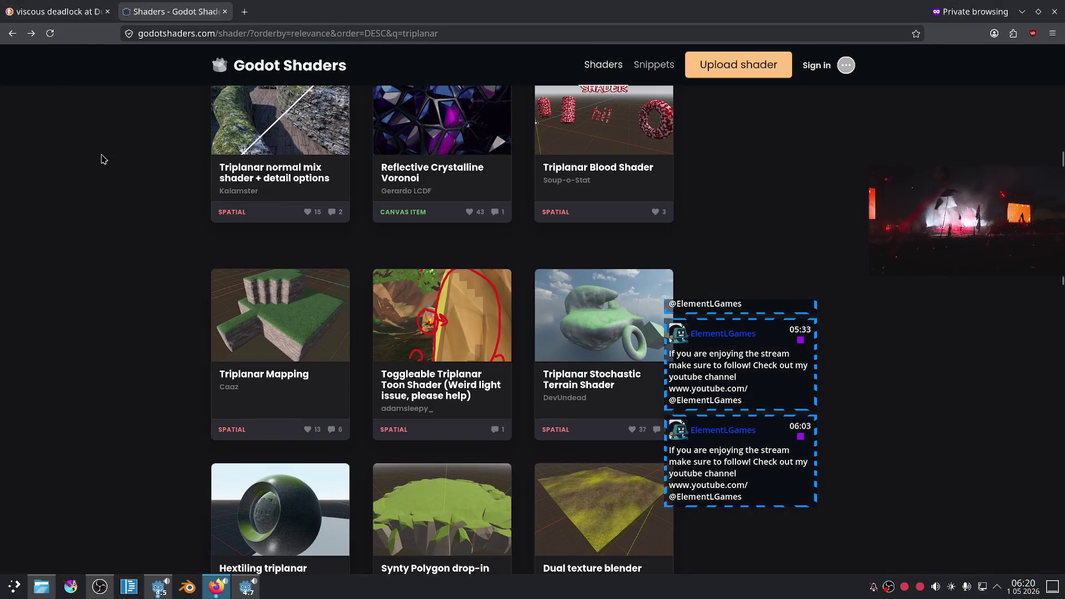
Open the Reflective Crystalline Voronoi result and scroll through its shader code, preview and comments.
left_click(438, 142)
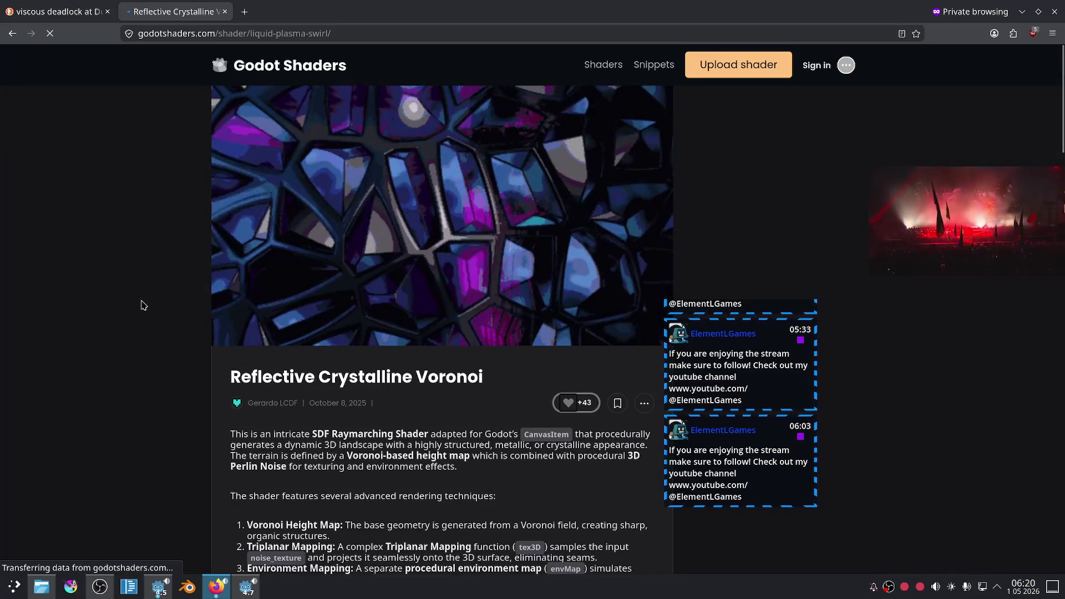
scroll(143, 305, "down", 5)
scroll(143, 305, "down", 6)
scroll(285, 281, "down", 20)
scroll(349, 283, "down", 7)
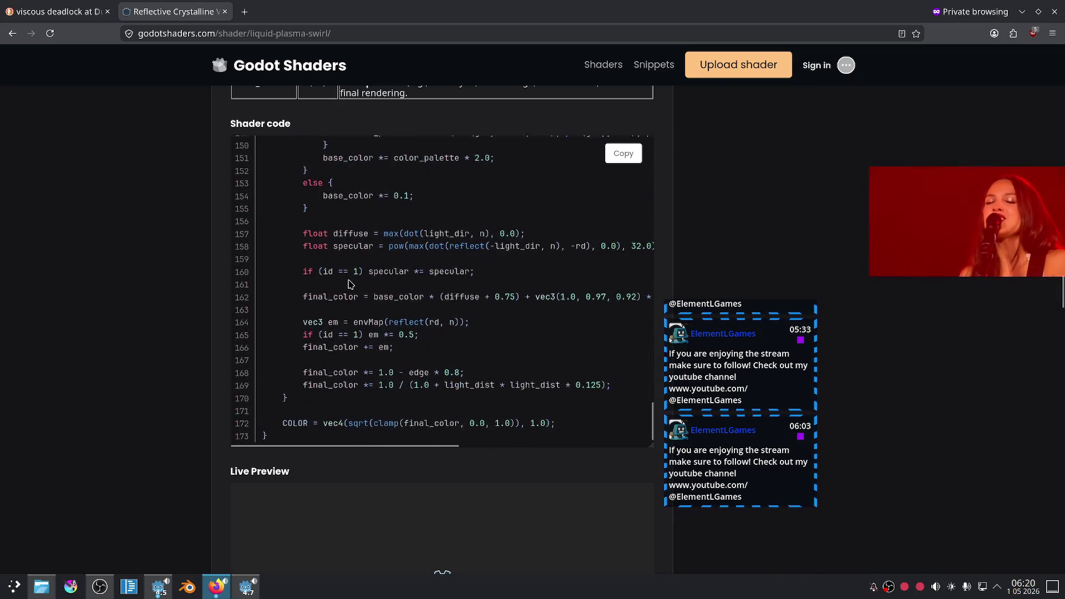
scroll(130, 368, "down", 10)
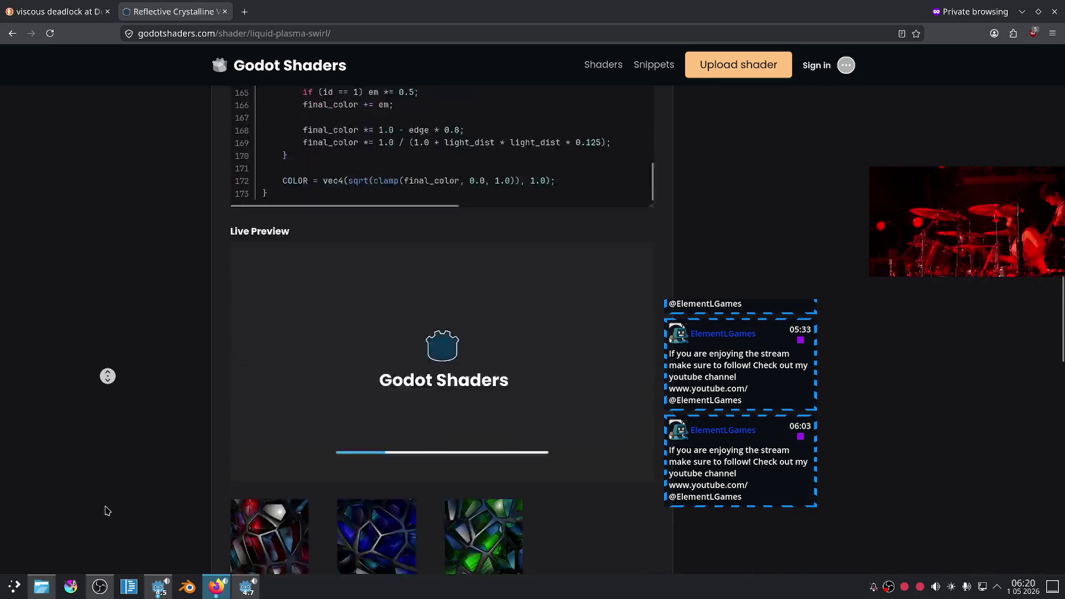
scroll(137, 344, "up", 3)
scroll(137, 343, "up", 3)
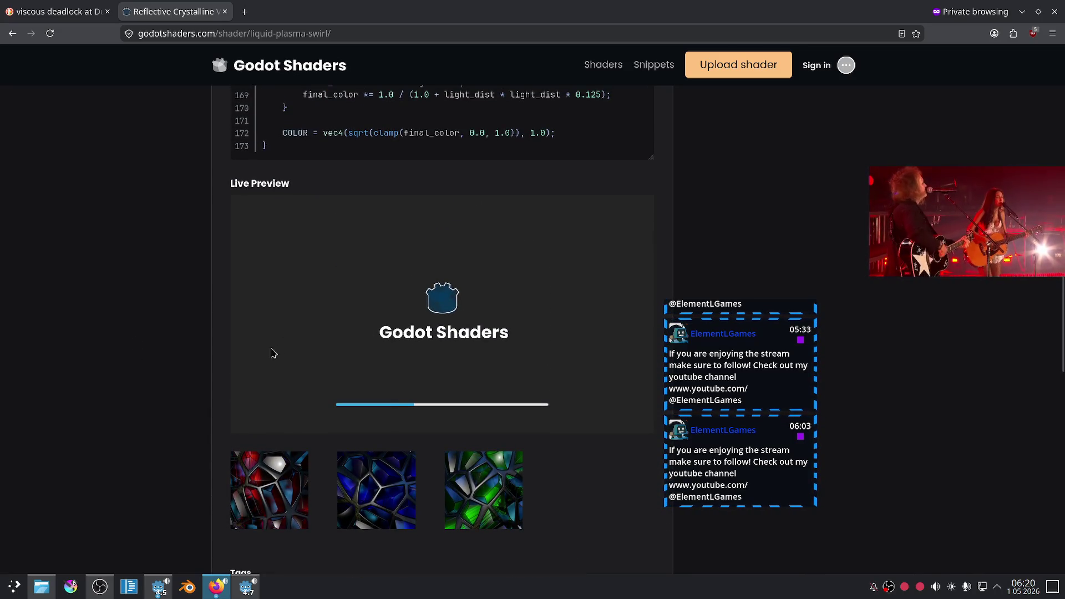
scroll(255, 355, "down", 3)
scroll(222, 362, "down", 4)
scroll(172, 353, "down", 10)
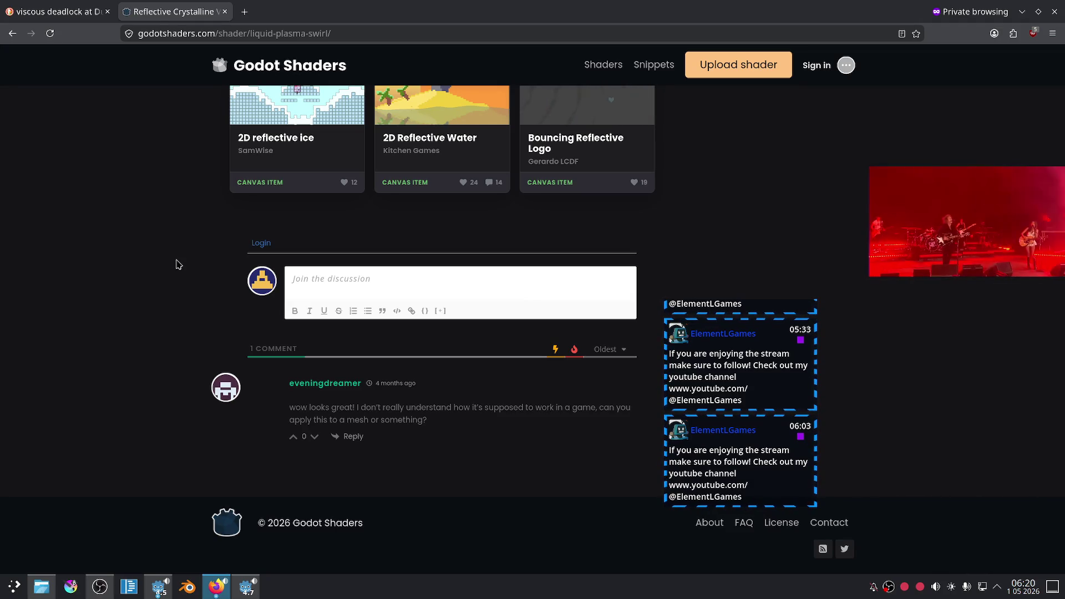
scroll(71, 266, "up", 5)
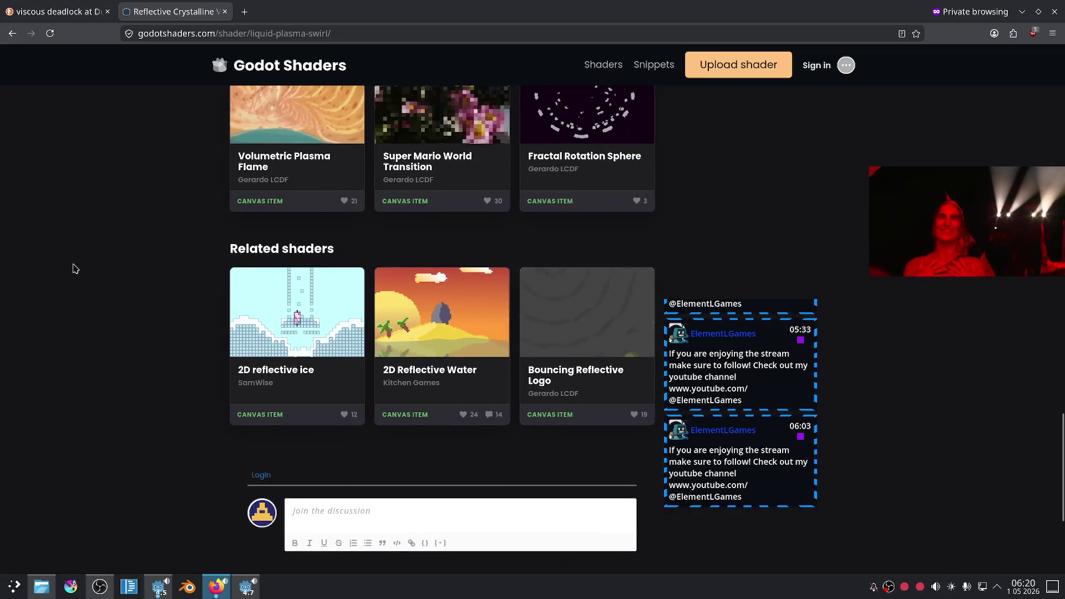
scroll(73, 268, "up", 10)
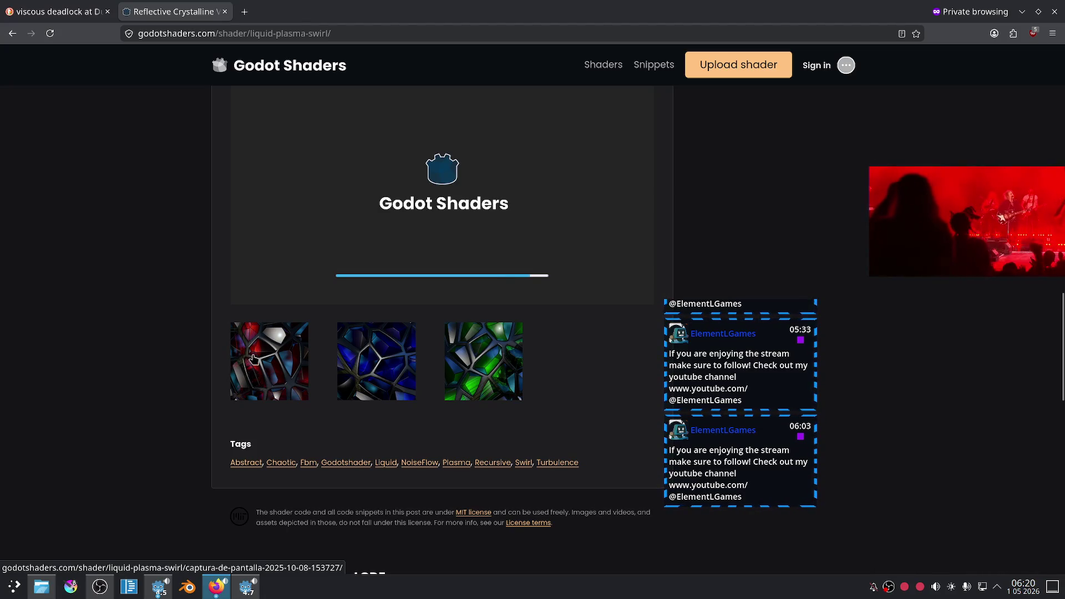
View screenshot 1 enlarged, then preview with the Noise texture and color_choice 1.
left_click(254, 359)
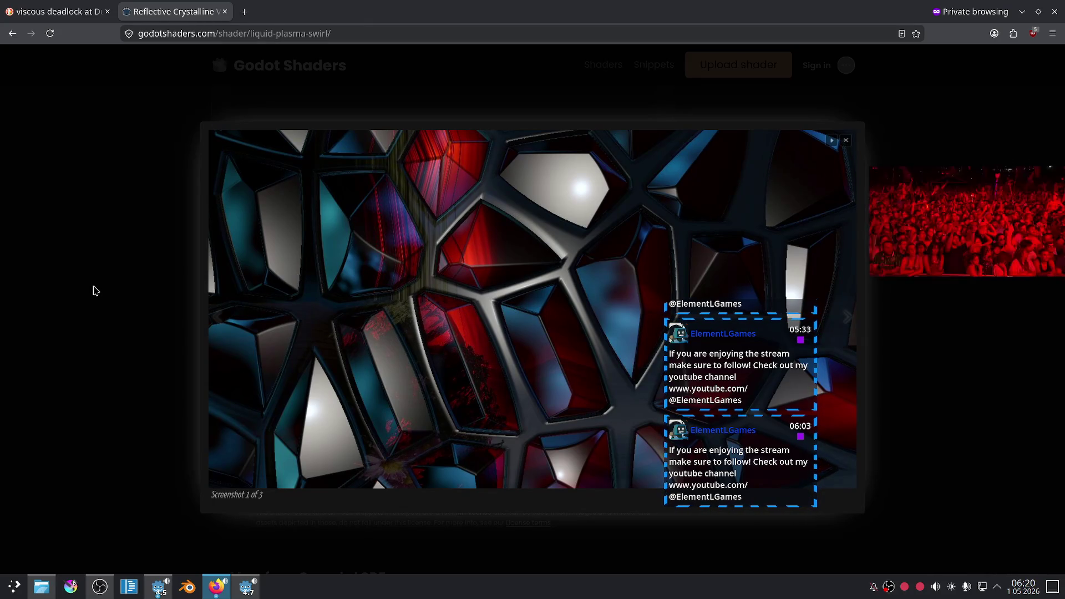
left_click(95, 290)
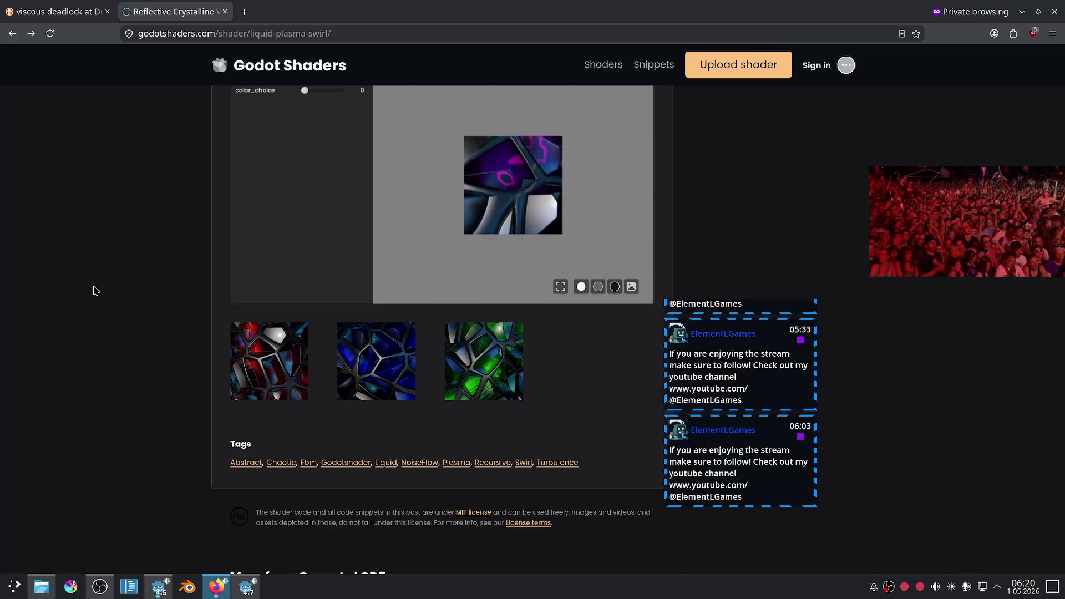
scroll(99, 300, "up", 2)
scroll(194, 241, "up", 2)
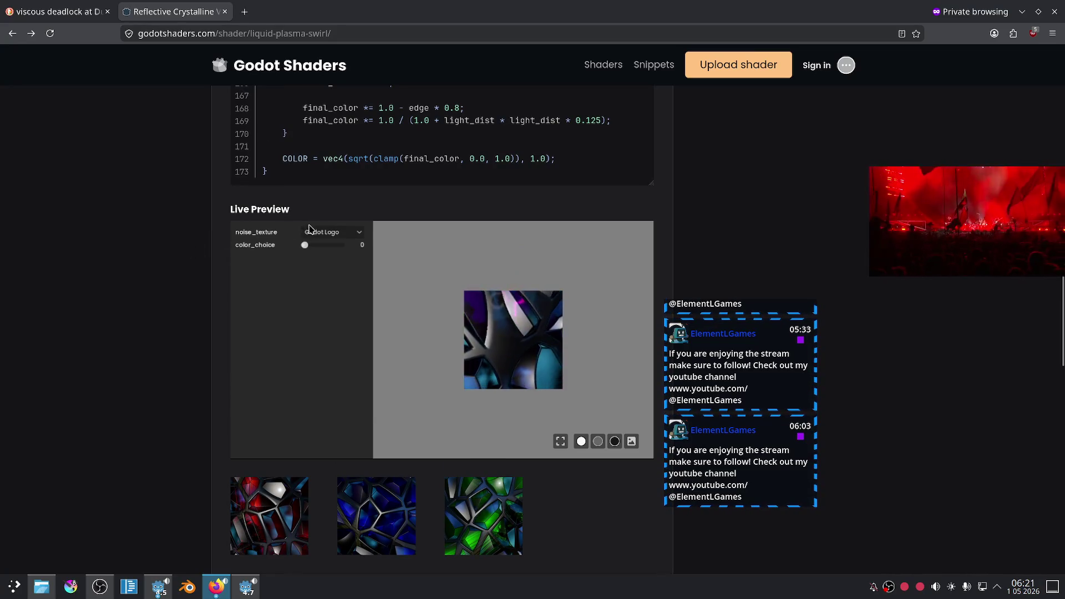
left_click(308, 228)
left_click(315, 259)
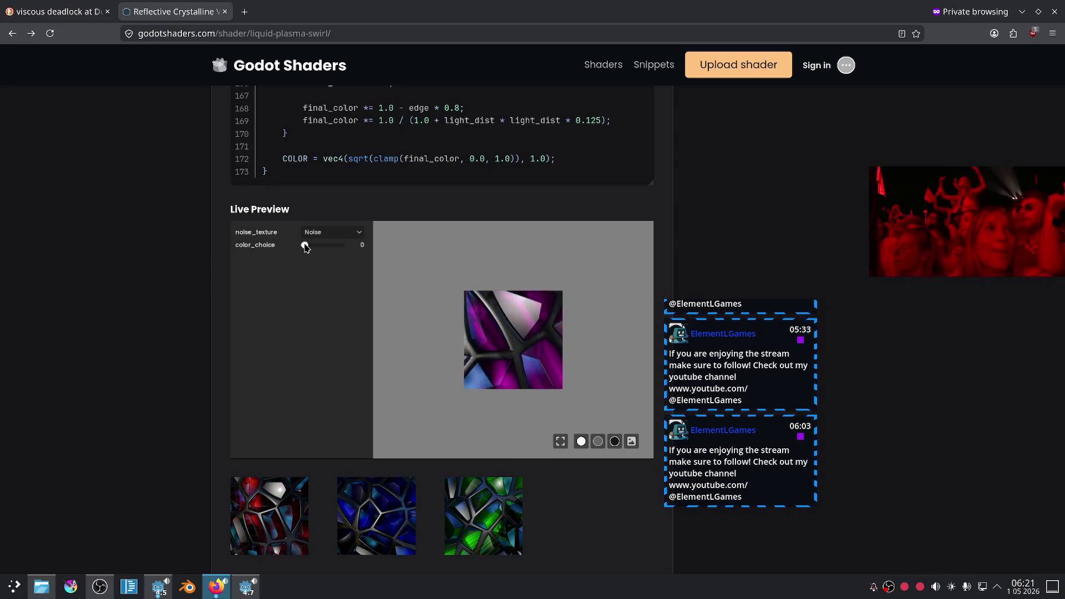
mouse_move(307, 248)
left_mouse_down()
mouse_move(363, 249)
mouse_move(320, 256)
left_mouse_up()
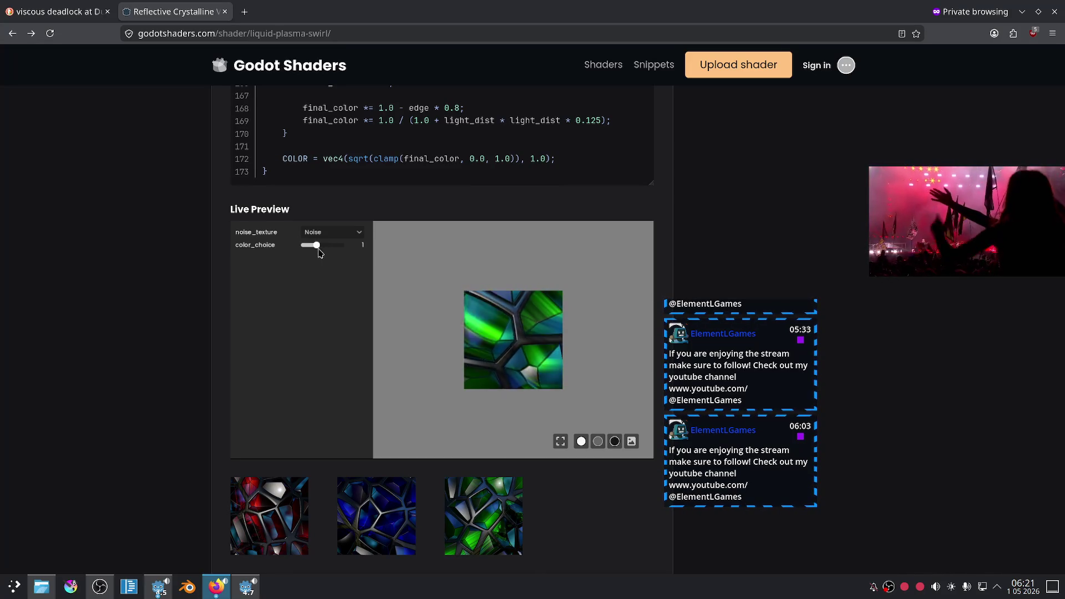
Cycle noise_texture through Checker, B/W Gradient and UV Gradient, ending on Godot Logo.
left_click(326, 238)
left_click(333, 267)
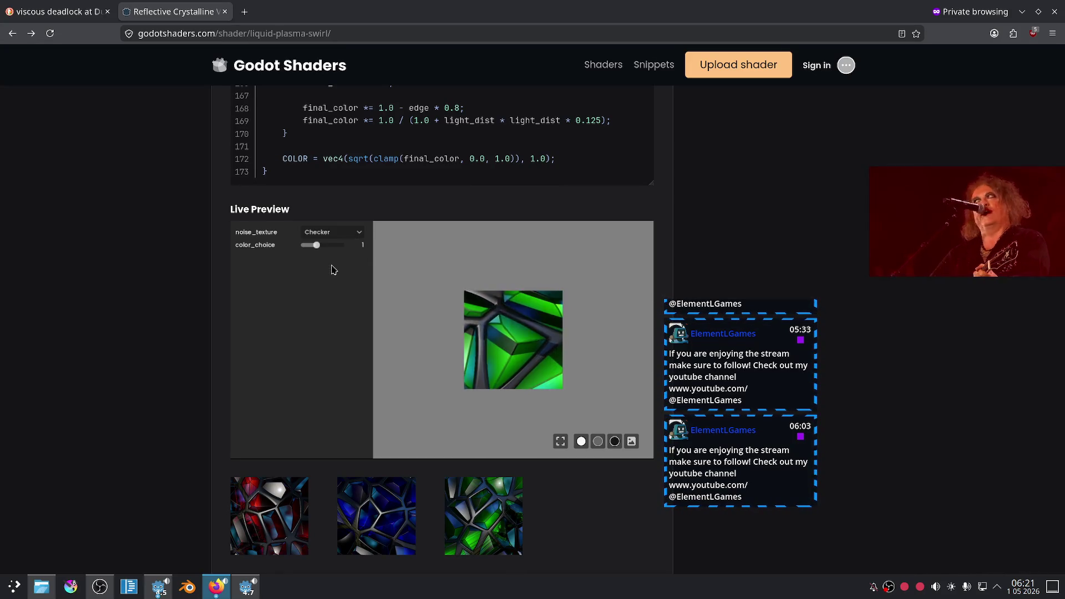
left_click(330, 233)
left_click(330, 277)
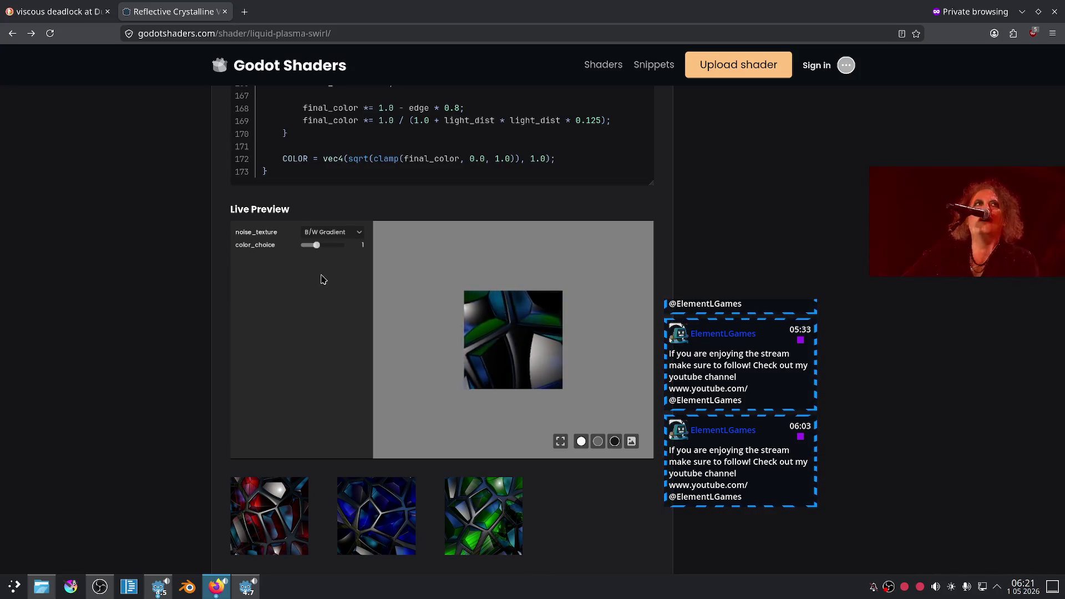
left_click(331, 233)
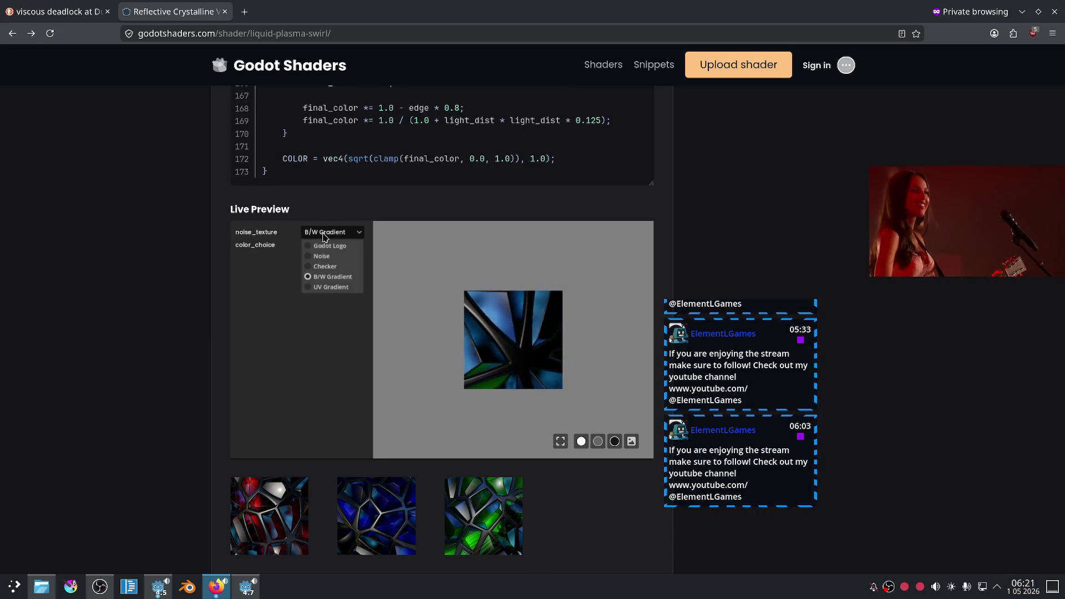
left_click(320, 288)
left_click(319, 232)
left_click(316, 244)
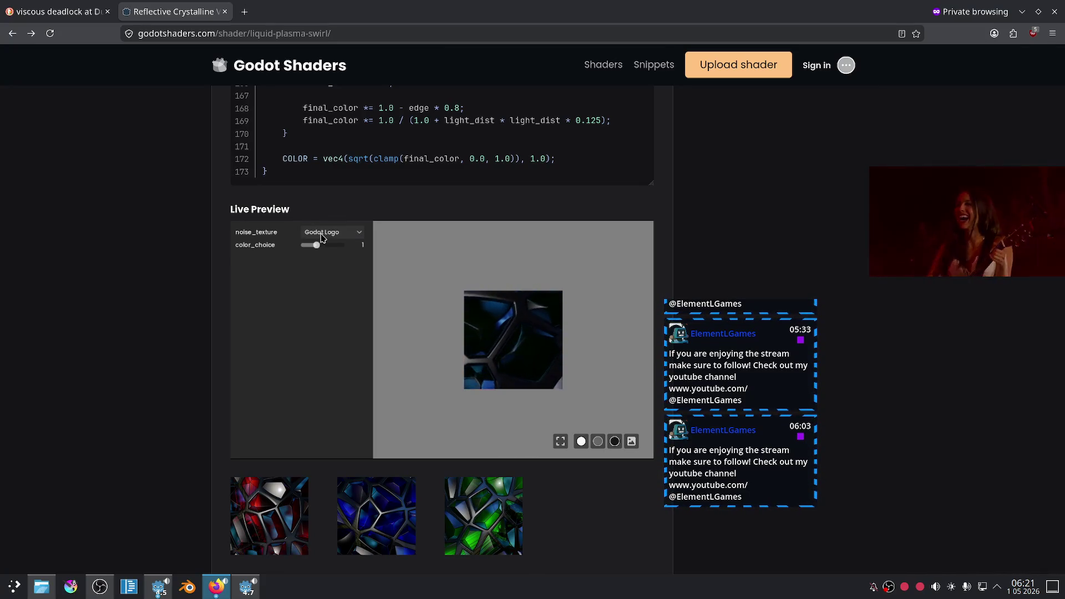
Scroll the Voronoi shader code box up to its uniform declarations at line 1.
scroll(213, 277, "up", 5)
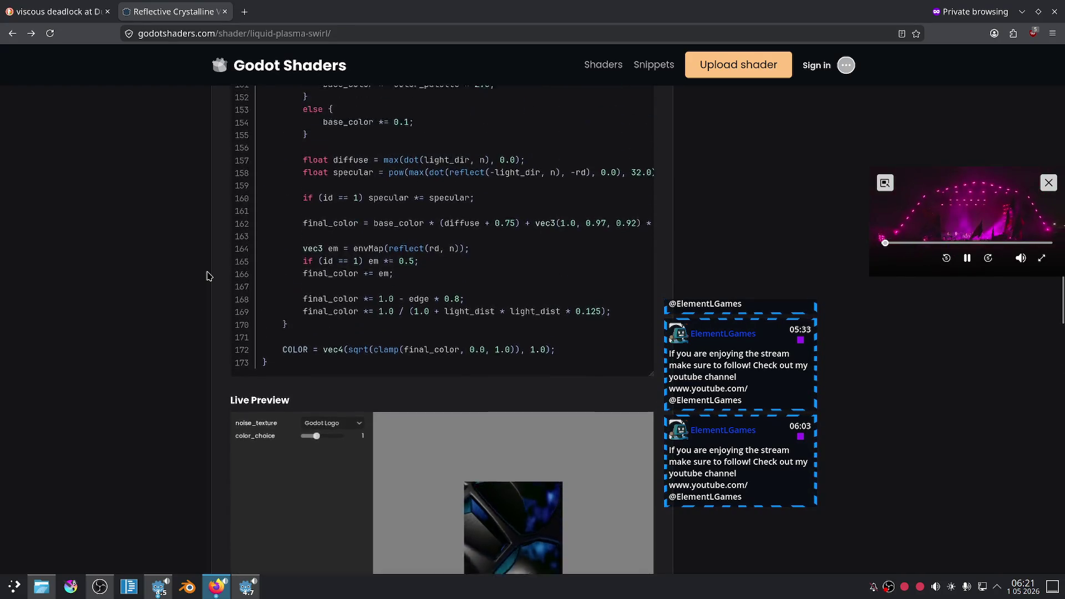
scroll(312, 305, "up", 15)
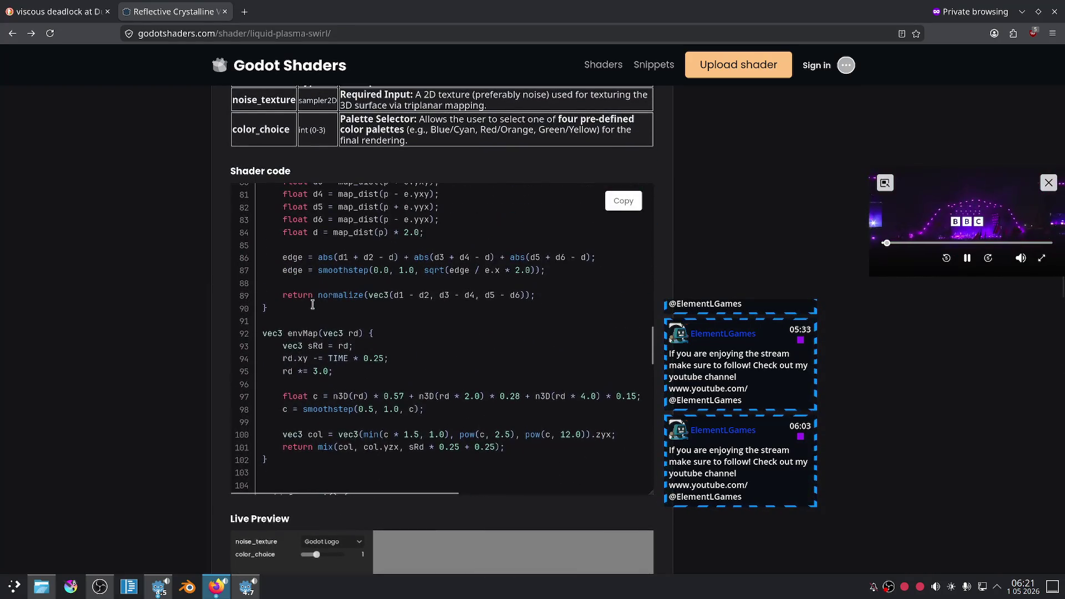
scroll(314, 306, "up", 3)
scroll(336, 285, "up", 3)
scroll(337, 284, "down", 3)
scroll(337, 283, "down", 1)
scroll(340, 285, "up", 7)
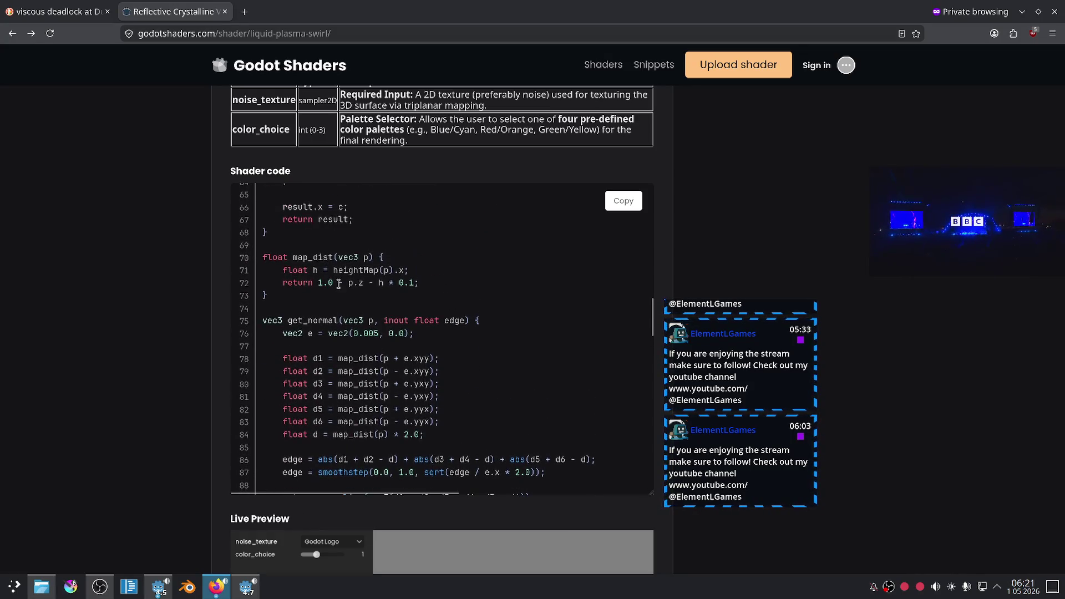
scroll(339, 284, "up", 13)
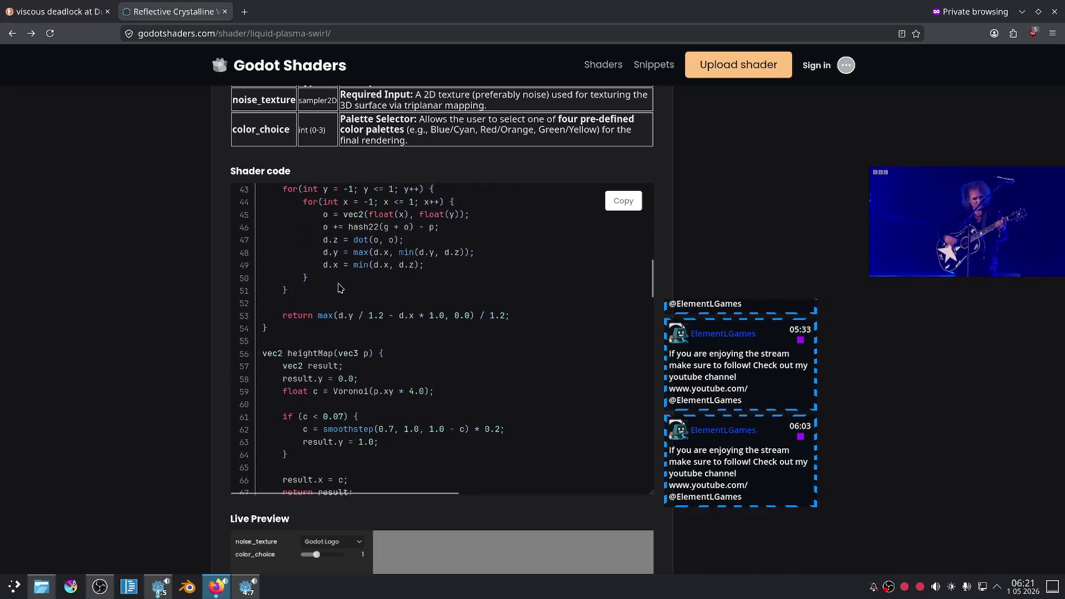
scroll(339, 284, "up", 3)
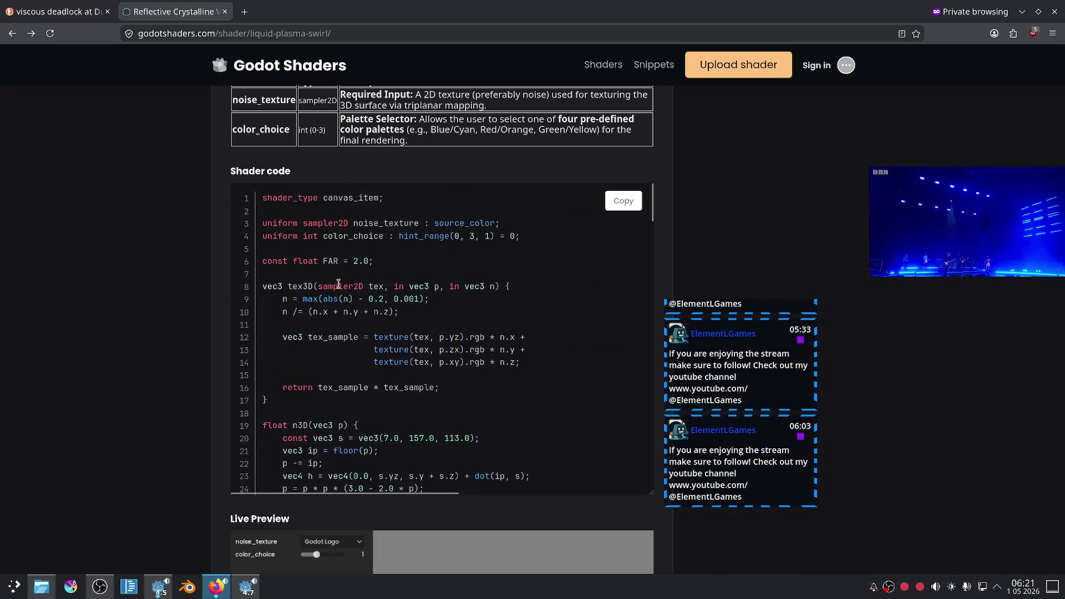
scroll(188, 255, "up", 4)
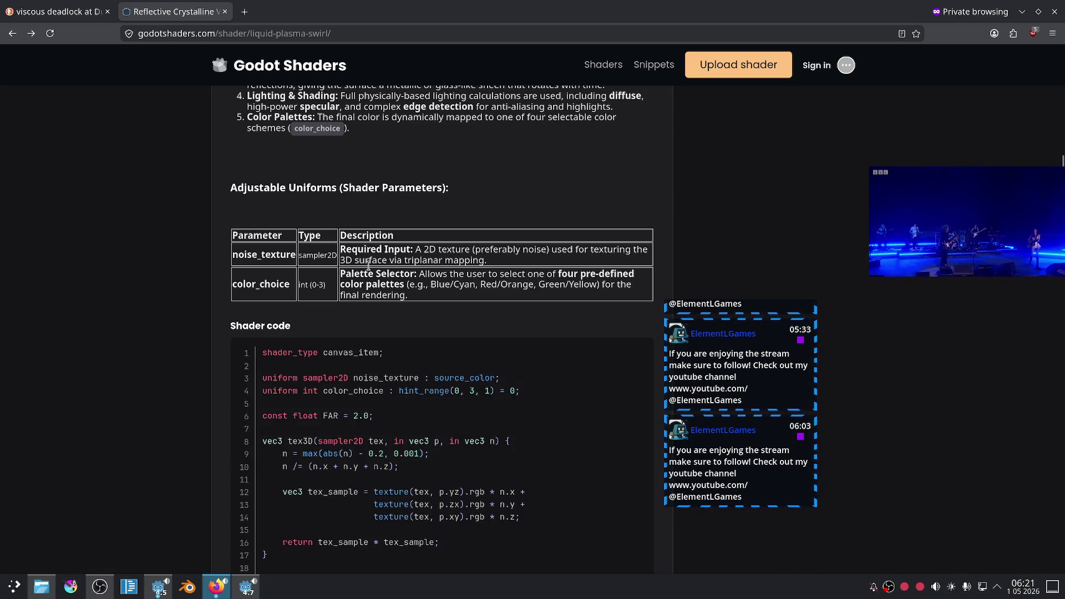
Read the Adjustable Uniforms table and intro, then return to the Godot Shaders home page.
scroll(259, 325, "up", 5)
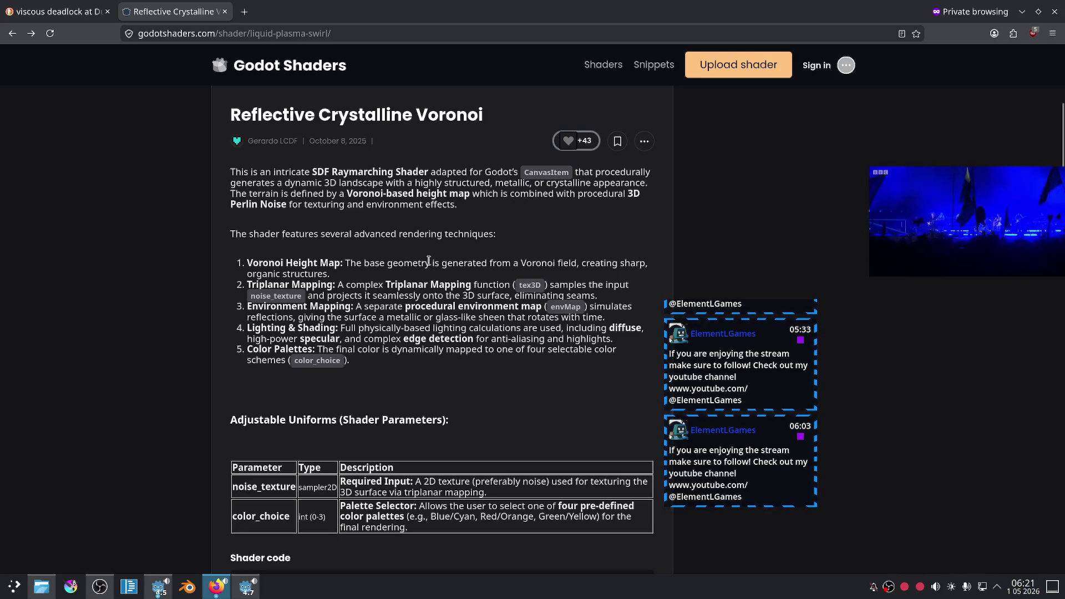
scroll(408, 261, "down", 3)
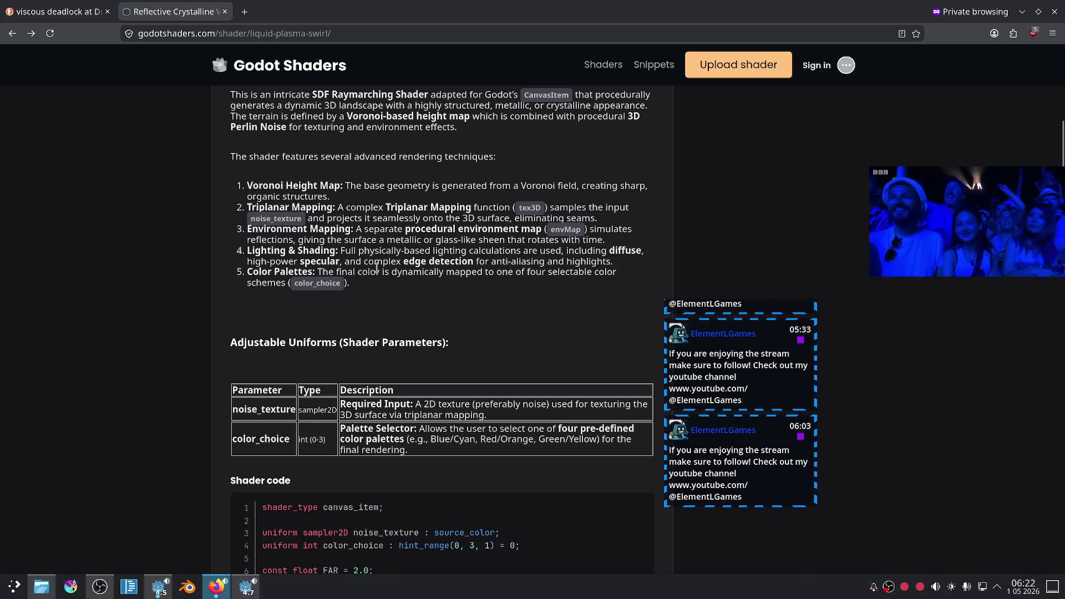
scroll(380, 285, "up", 5)
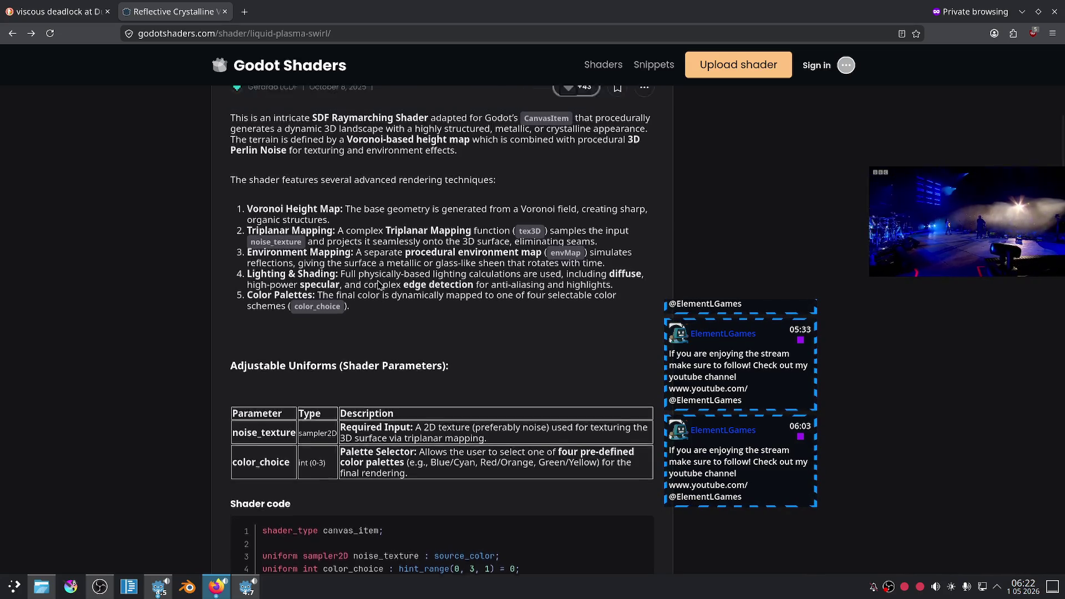
mouse_move(350, 218)
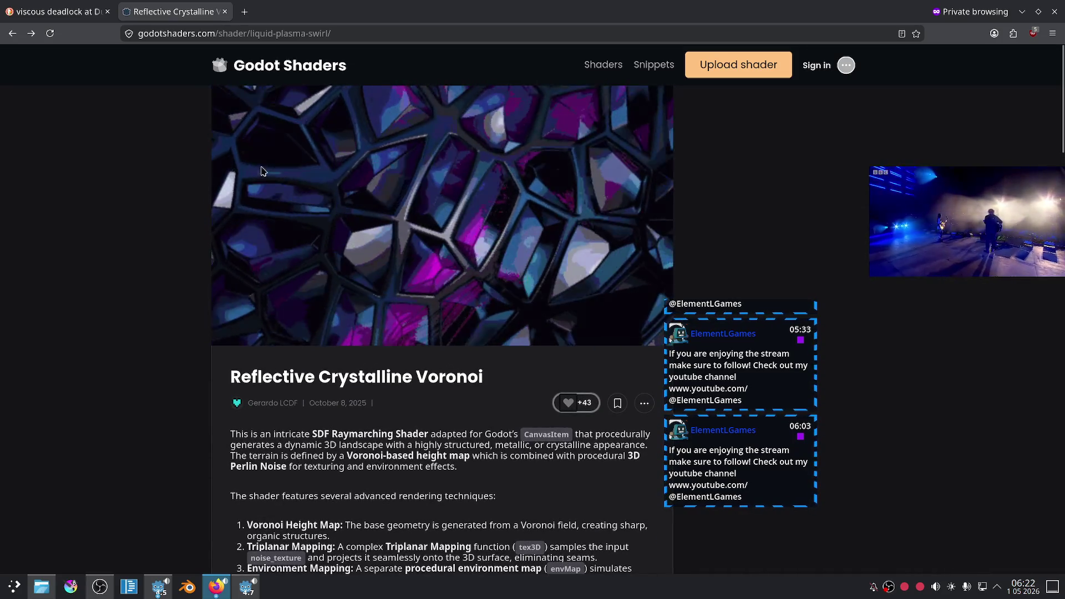
left_click(276, 65)
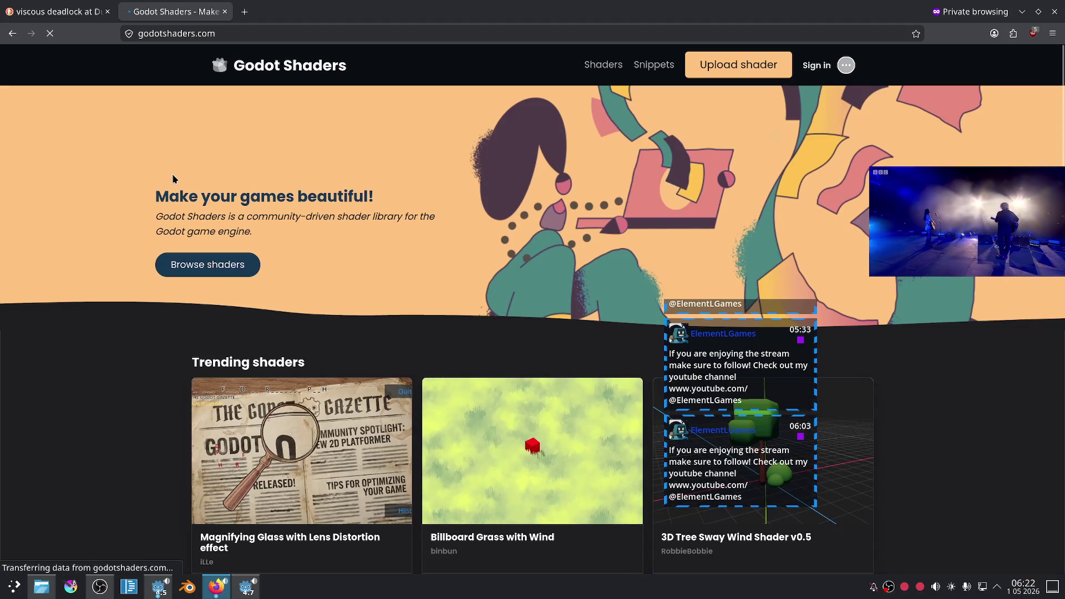
Scroll down the godotshaders.com home page and open the 'All shaders' listing.
scroll(147, 191, "down", 4)
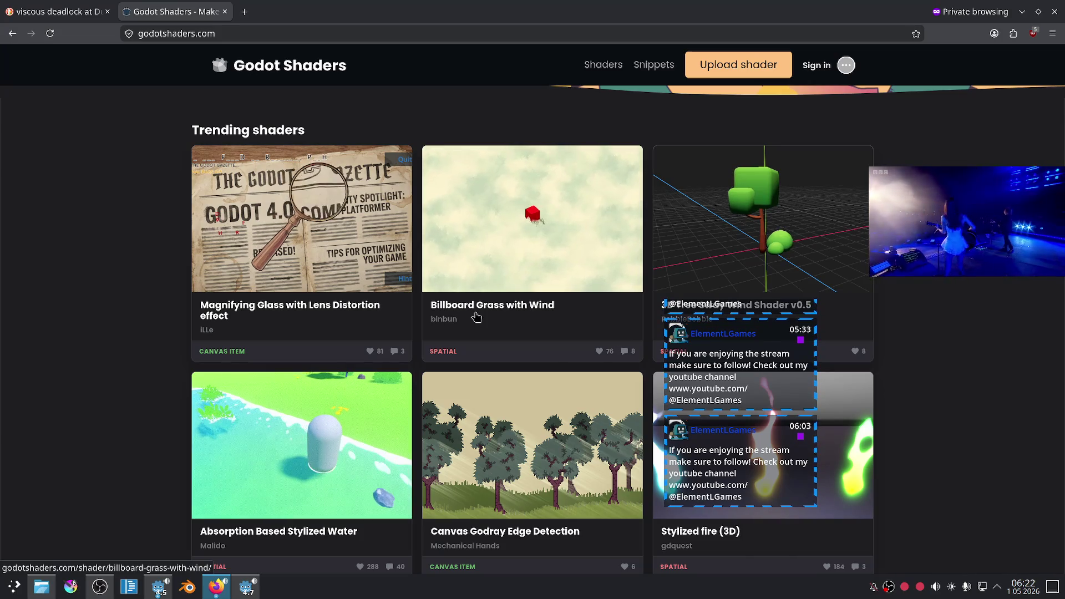
scroll(476, 310, "down", 2)
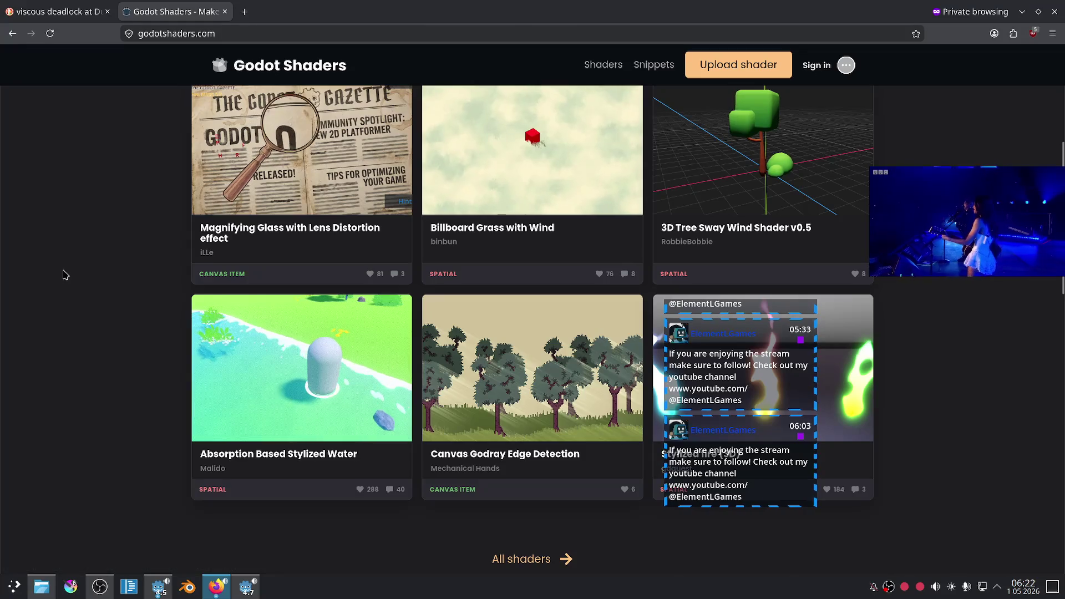
scroll(59, 278, "down", 3)
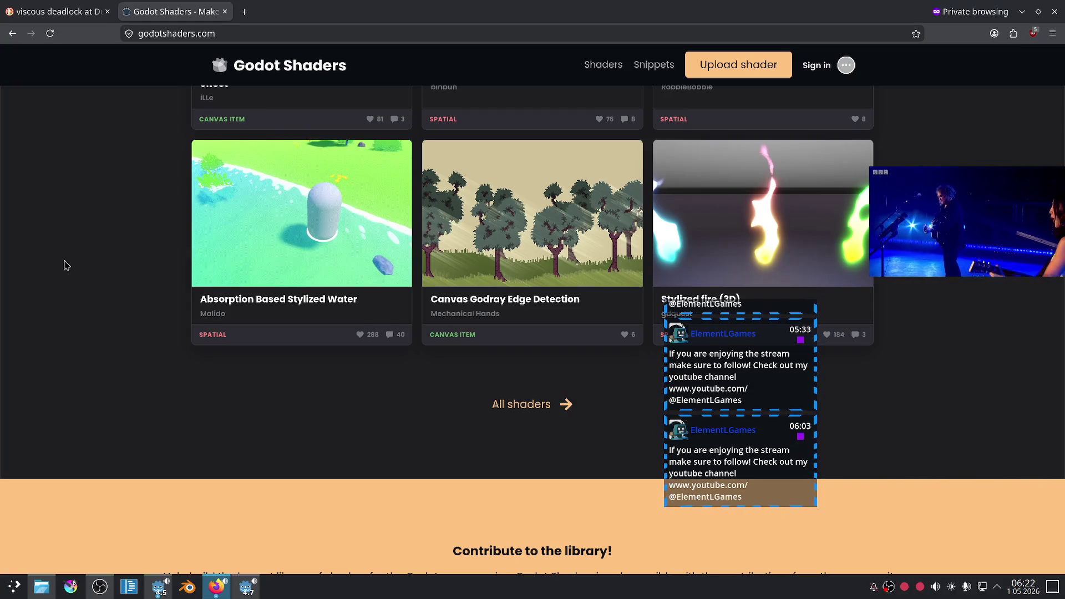
scroll(518, 369, "down", 2)
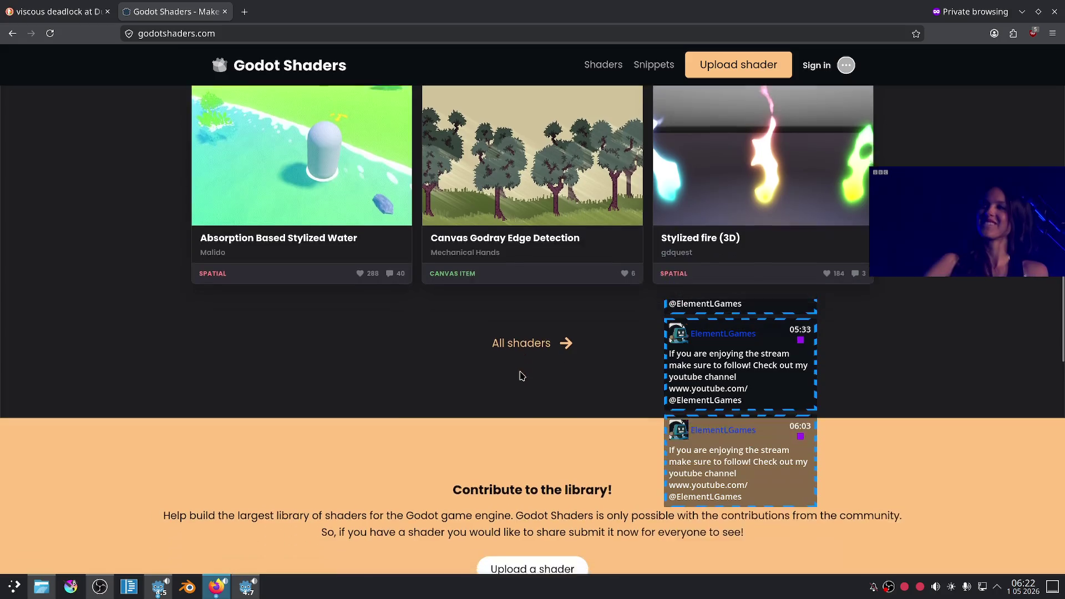
left_click(527, 341)
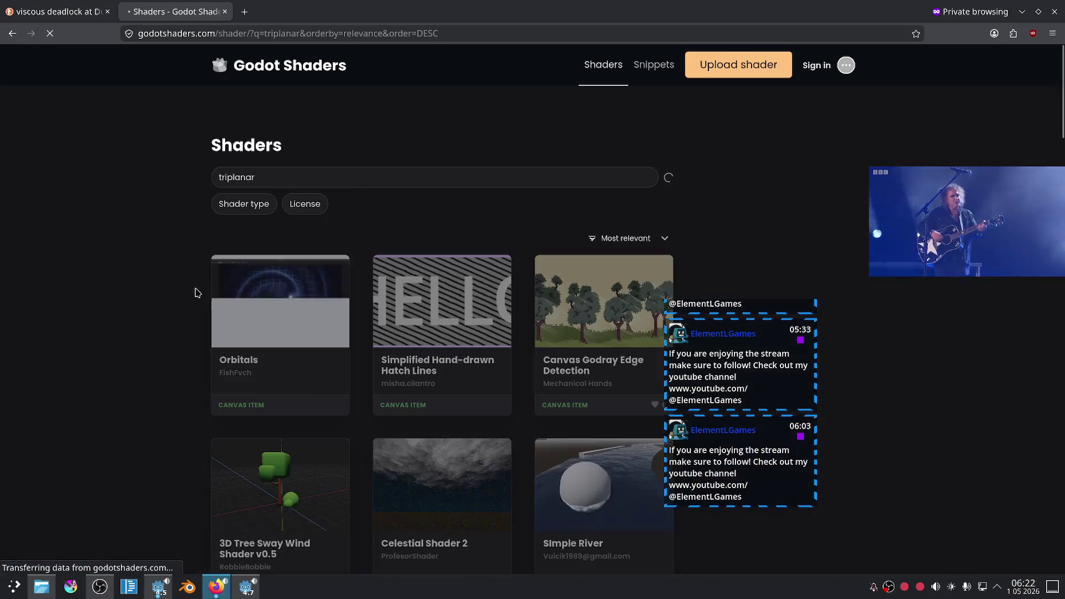
Delete the 'triplanar' search text so every shader is listed.
scroll(140, 279, "down", 2)
scroll(140, 279, "up", 2)
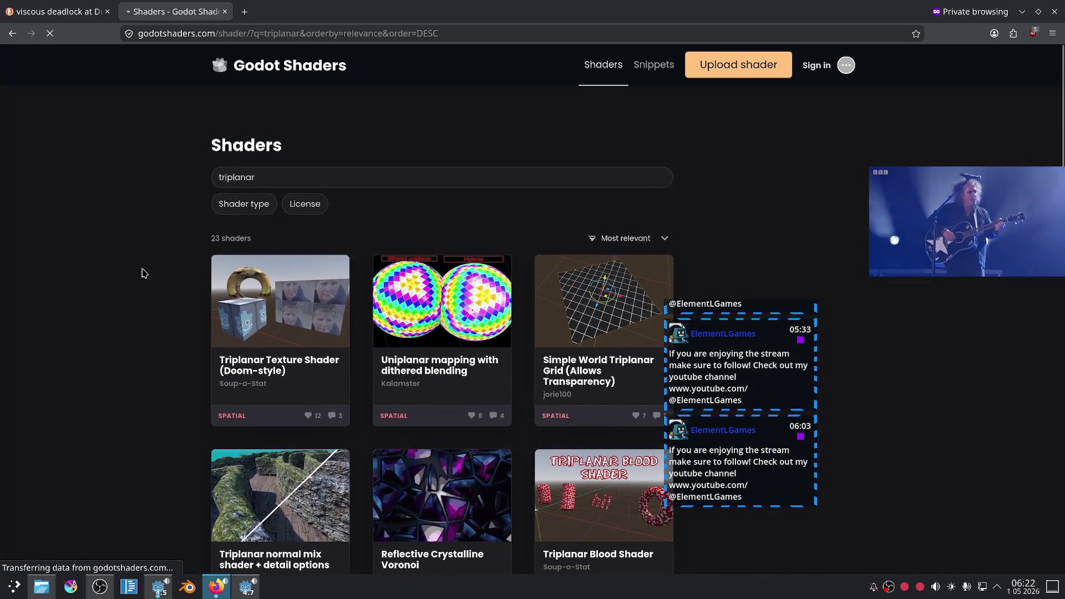
double_click(276, 183)
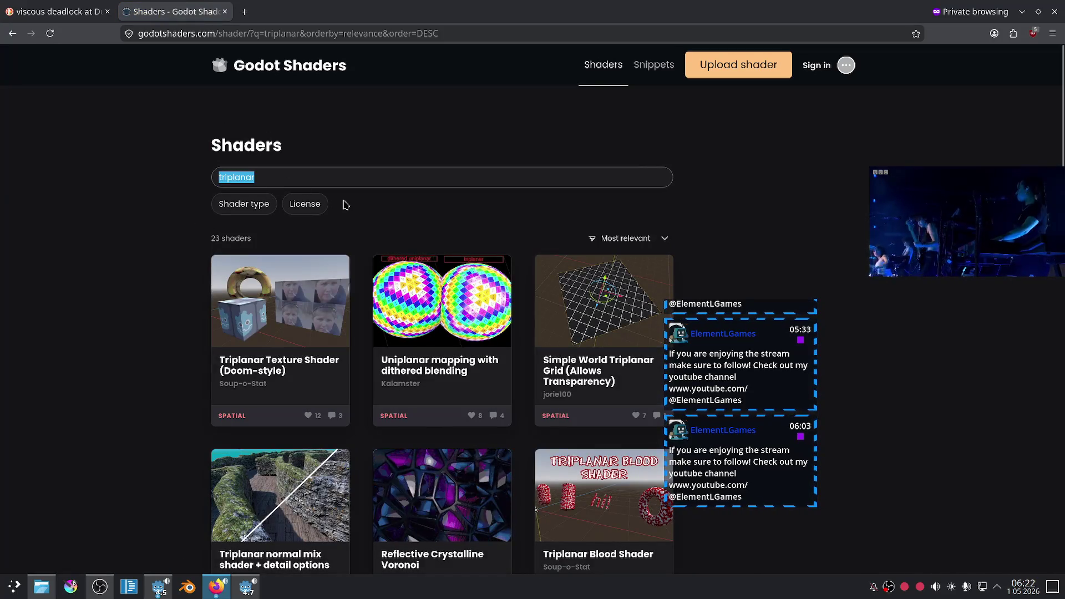
key("BackSpace")
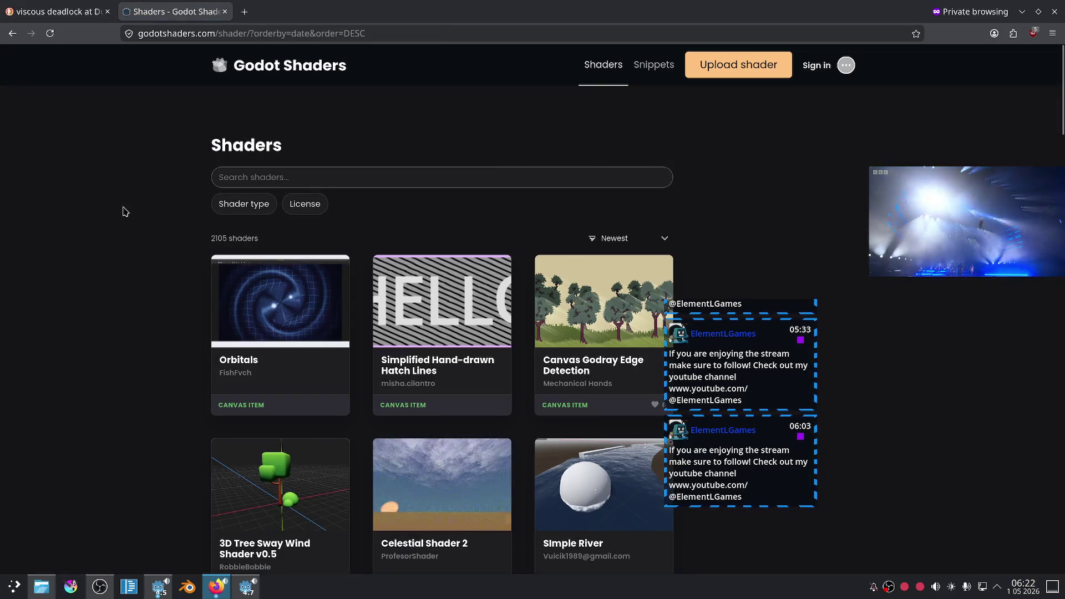
left_click(652, 240)
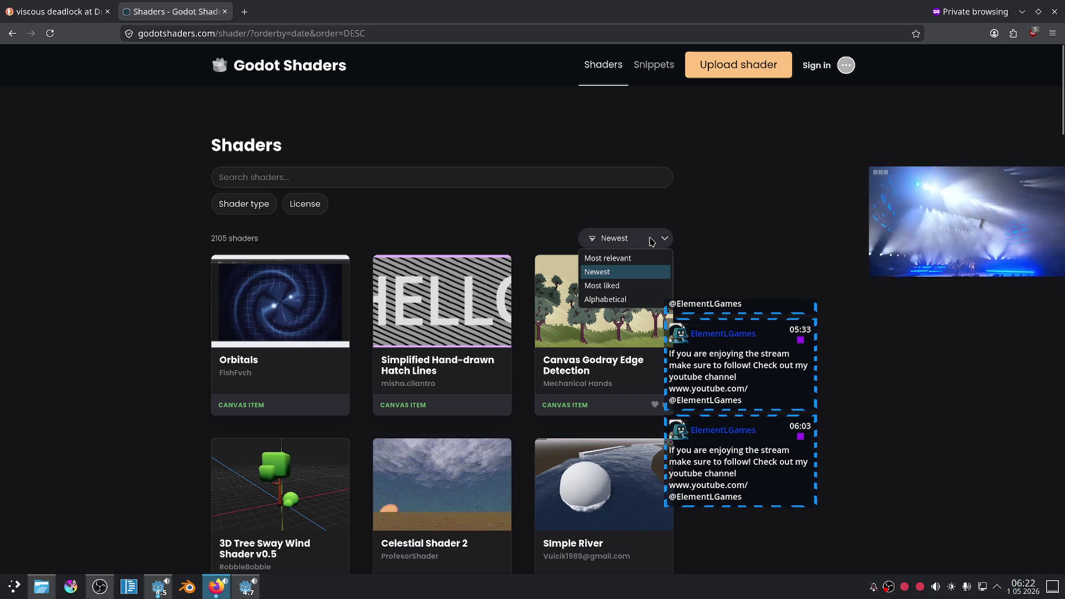
left_click(652, 240)
left_click(651, 240)
left_click(364, 230)
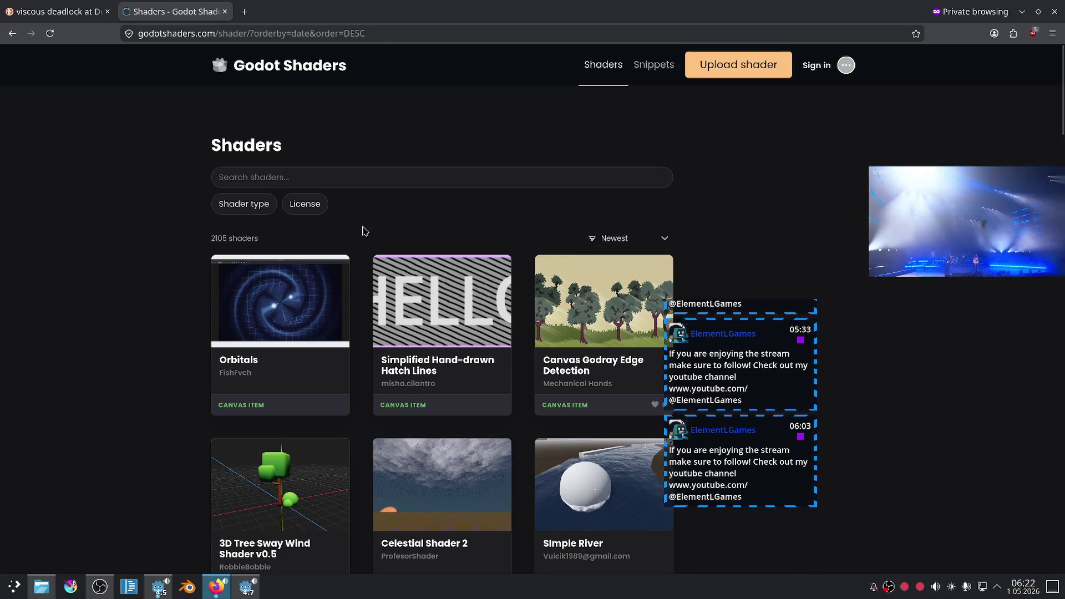
Open Orbitals in a background tab, sort shaders by Most liked, and view Orbitals.
middle_click(294, 299)
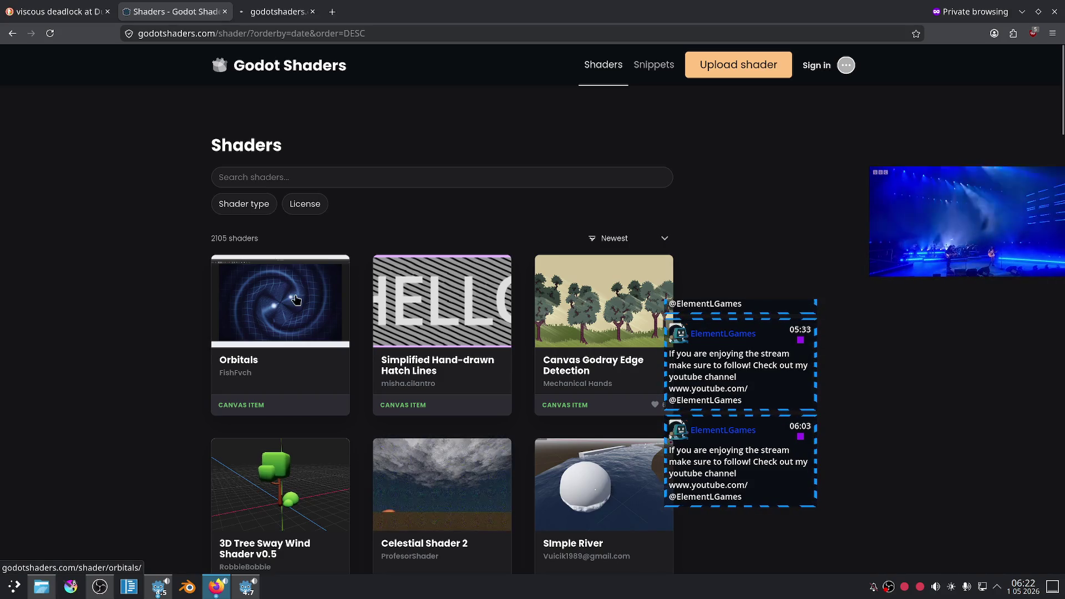
left_click(638, 241)
left_click(631, 283)
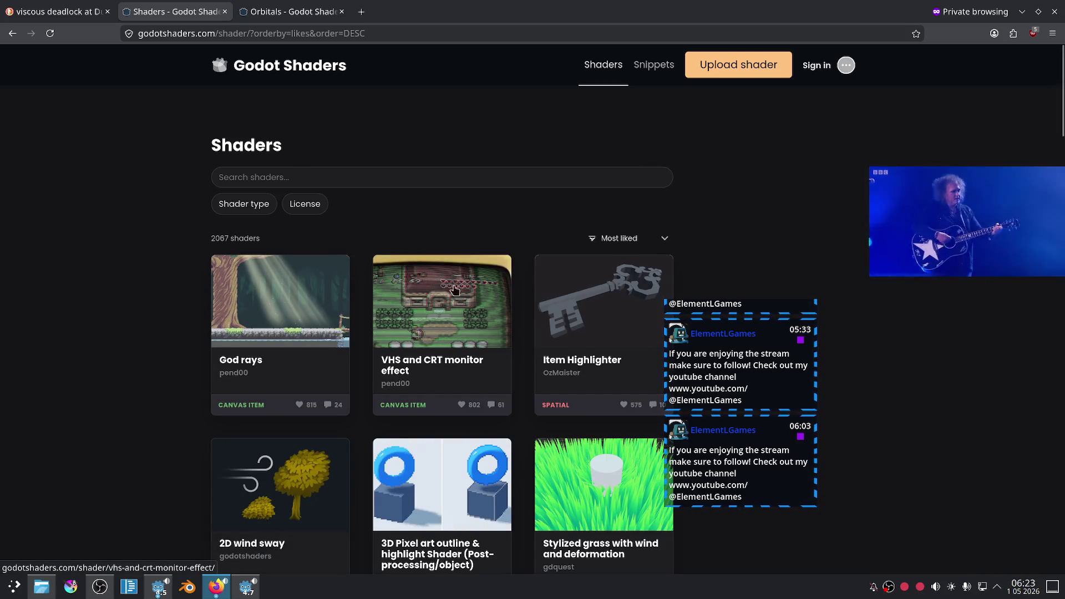
scroll(560, 289, "down", 3)
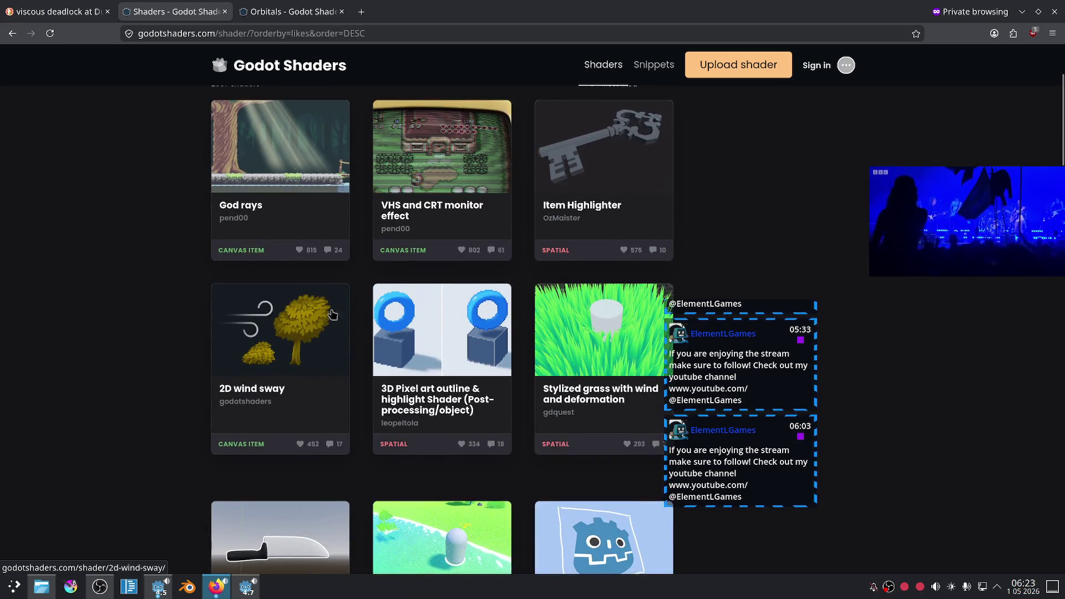
left_click(294, 12)
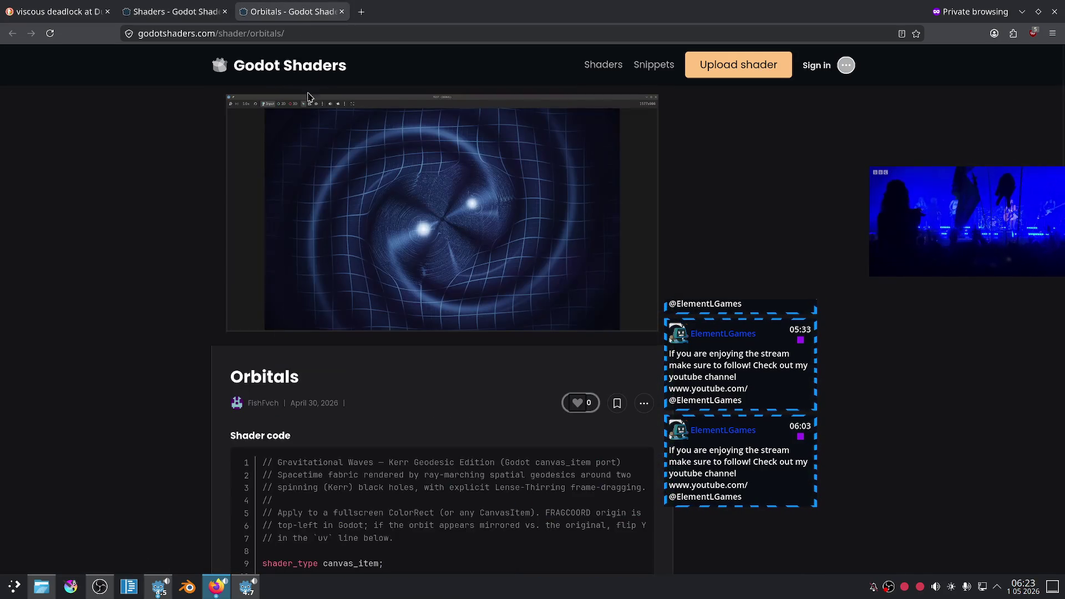
Scroll through the Orbitals shader code toward its Live Preview, then return to the image results.
scroll(171, 254, "down", 3)
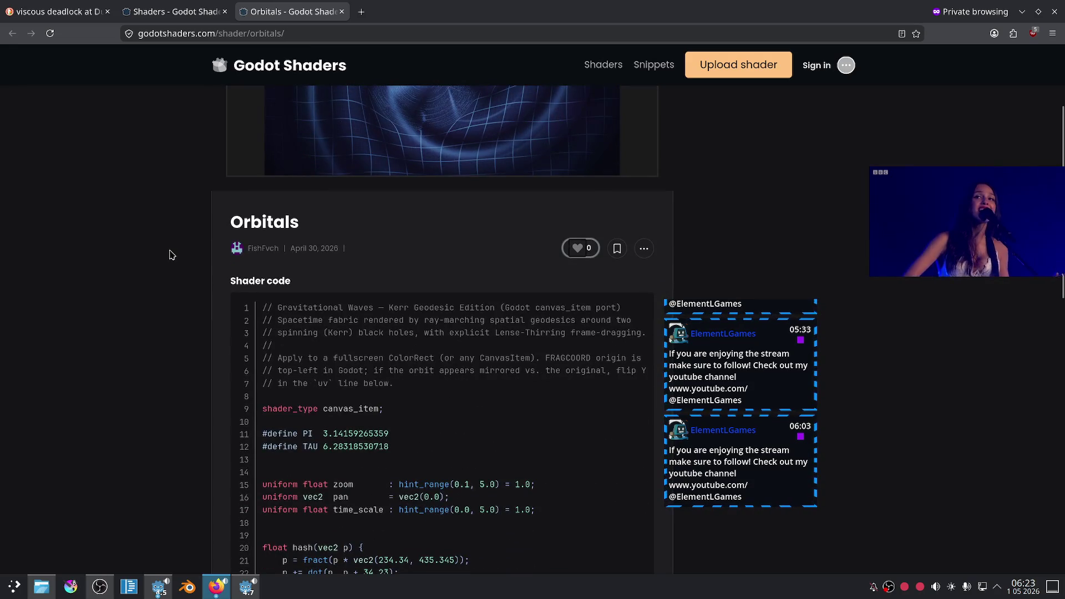
scroll(171, 251, "down", 3)
scroll(333, 252, "down", 20)
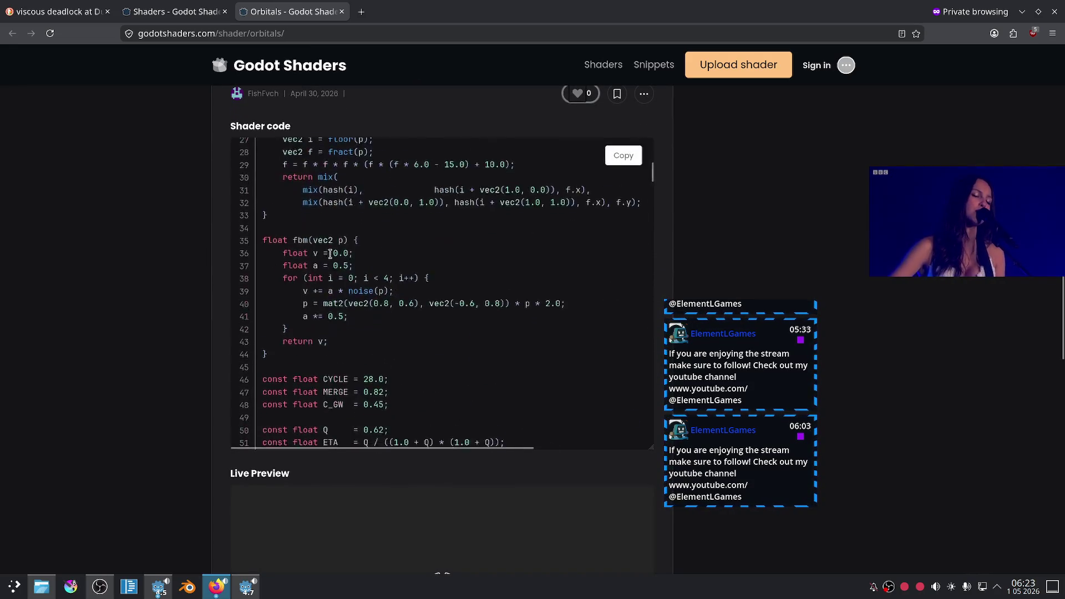
scroll(126, 268, "up", 6)
scroll(136, 264, "down", 14)
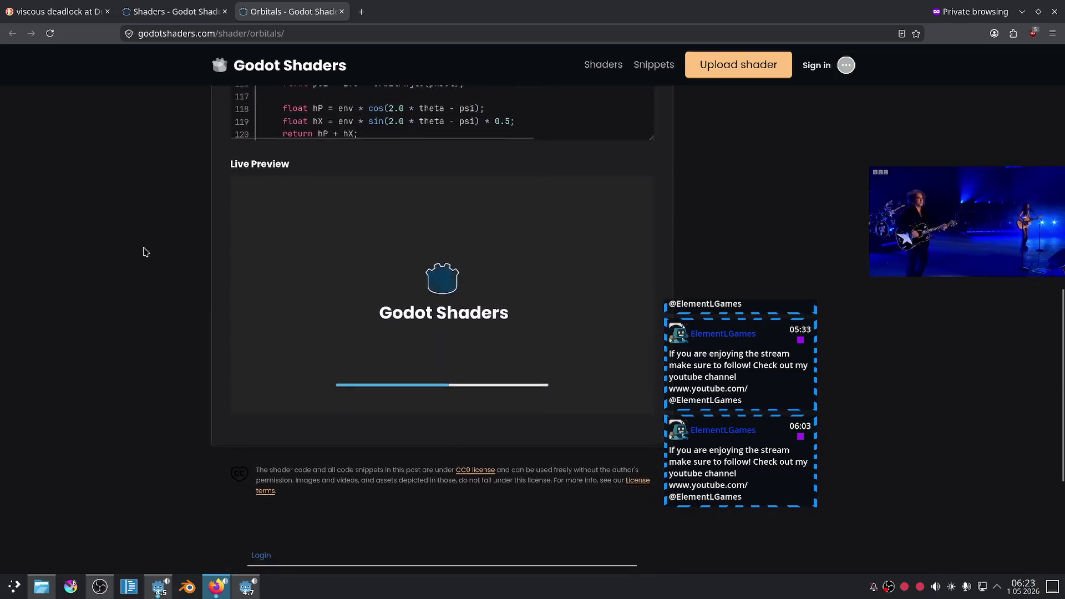
scroll(154, 251, "up", 1)
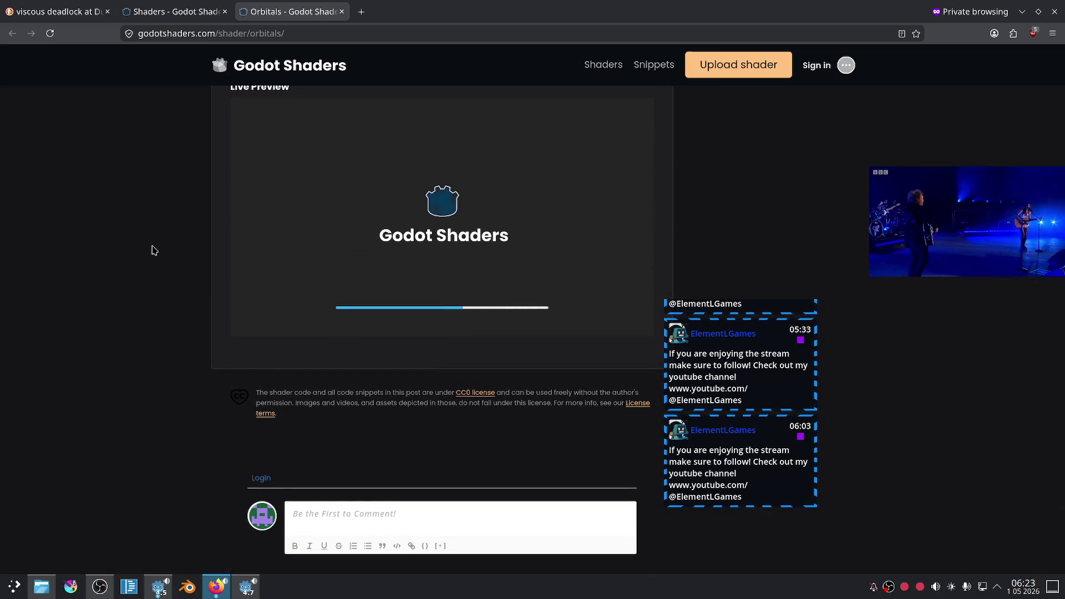
scroll(154, 251, "up", 1)
left_click(81, 4)
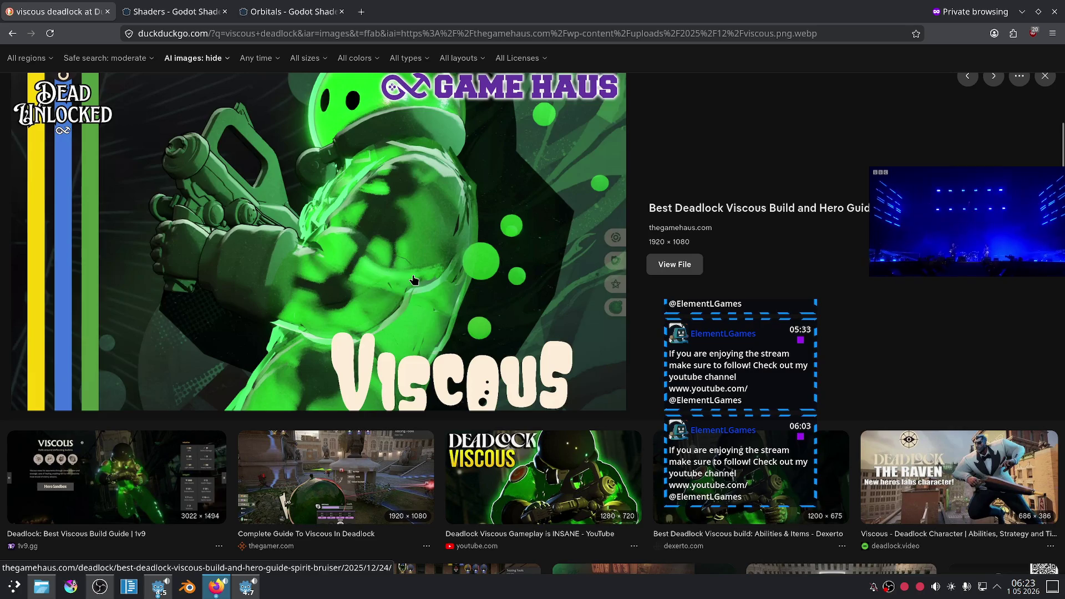
Enlarge the 'How I play my INSANE Viscous build' image, then bring Godot back to front.
scroll(415, 225, "up", 2)
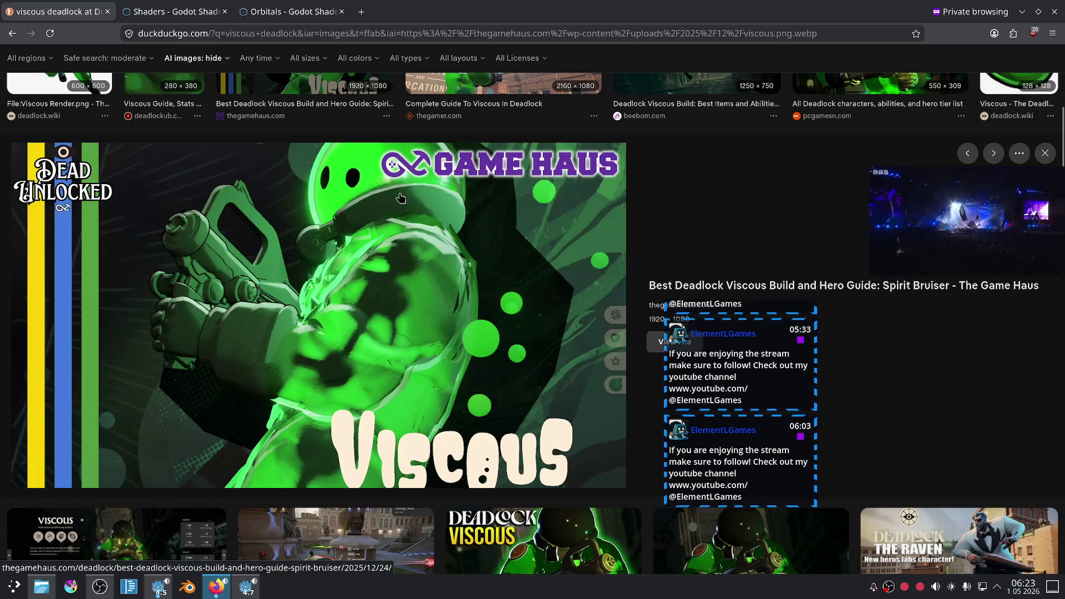
scroll(446, 222, "down", 5)
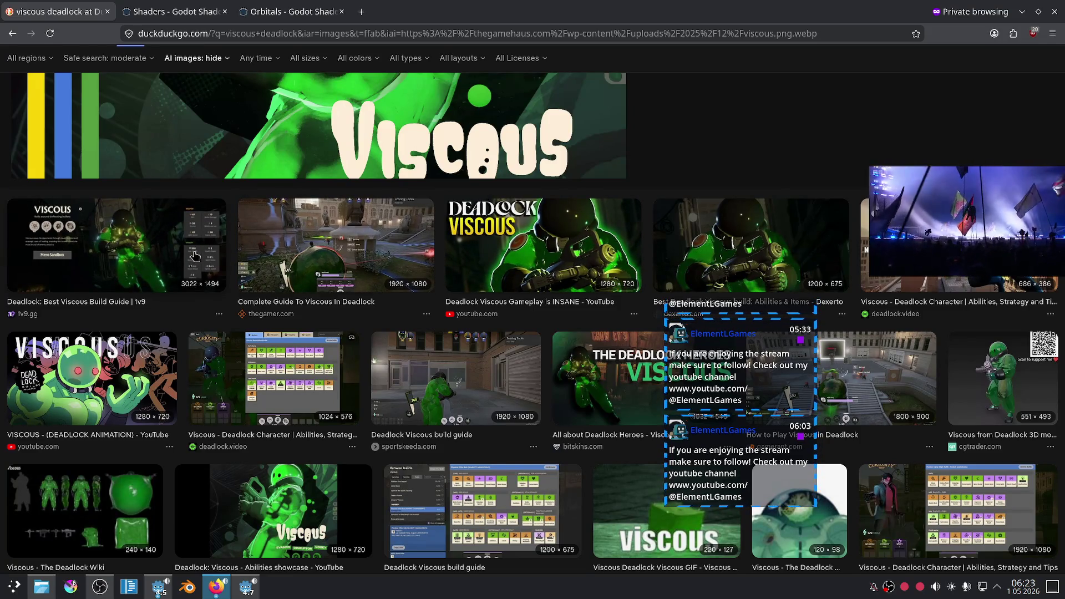
scroll(195, 257, "down", 5)
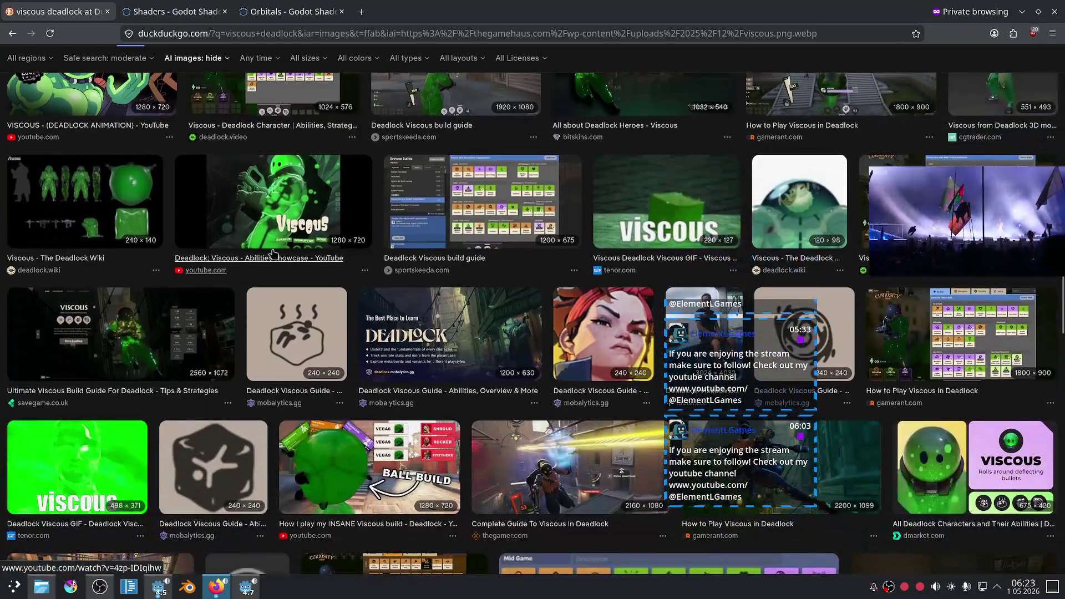
scroll(268, 250, "down", 3)
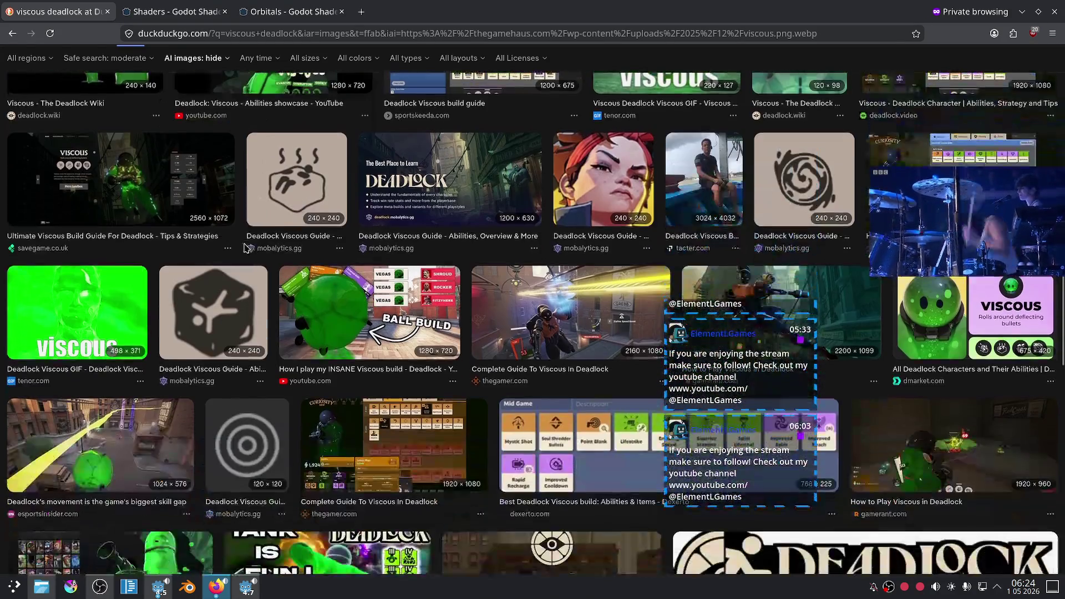
left_click(366, 302)
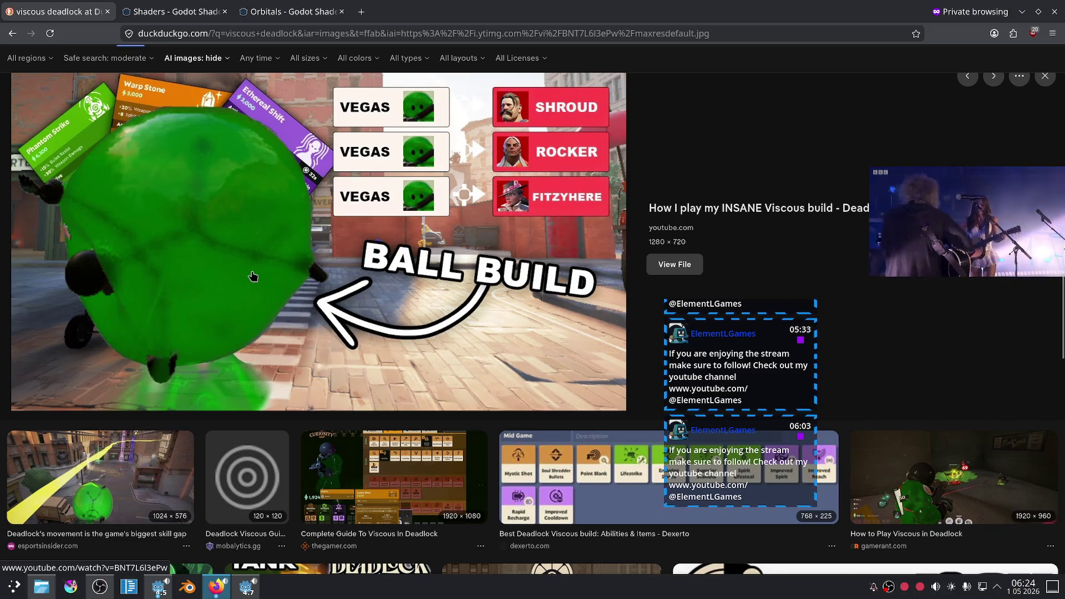
left_click(246, 586)
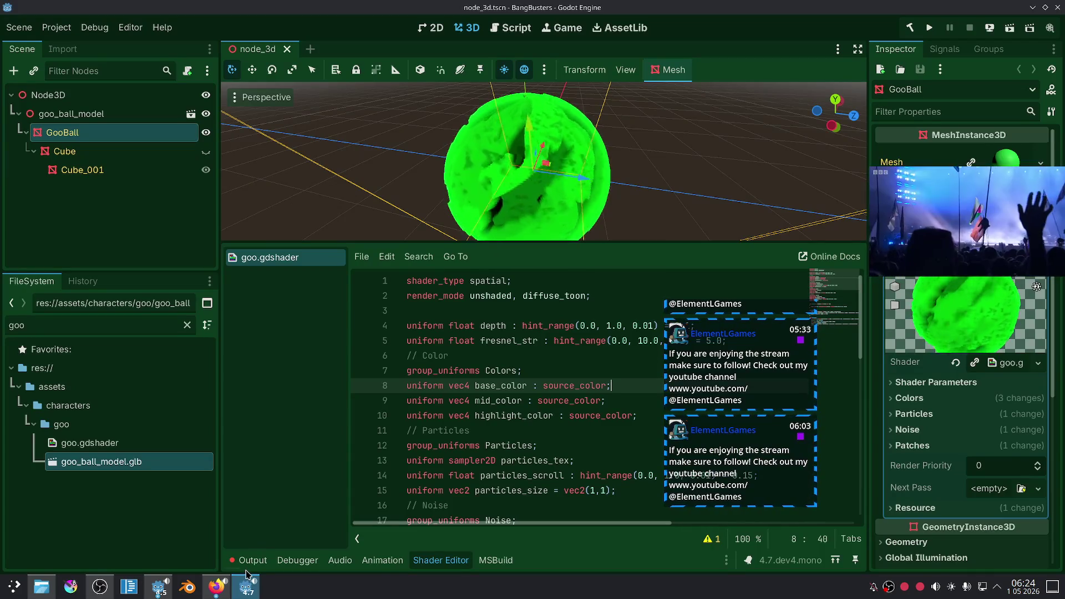
scroll(622, 197, "down", 4)
left_click(622, 197)
scroll(622, 198, "up", 5)
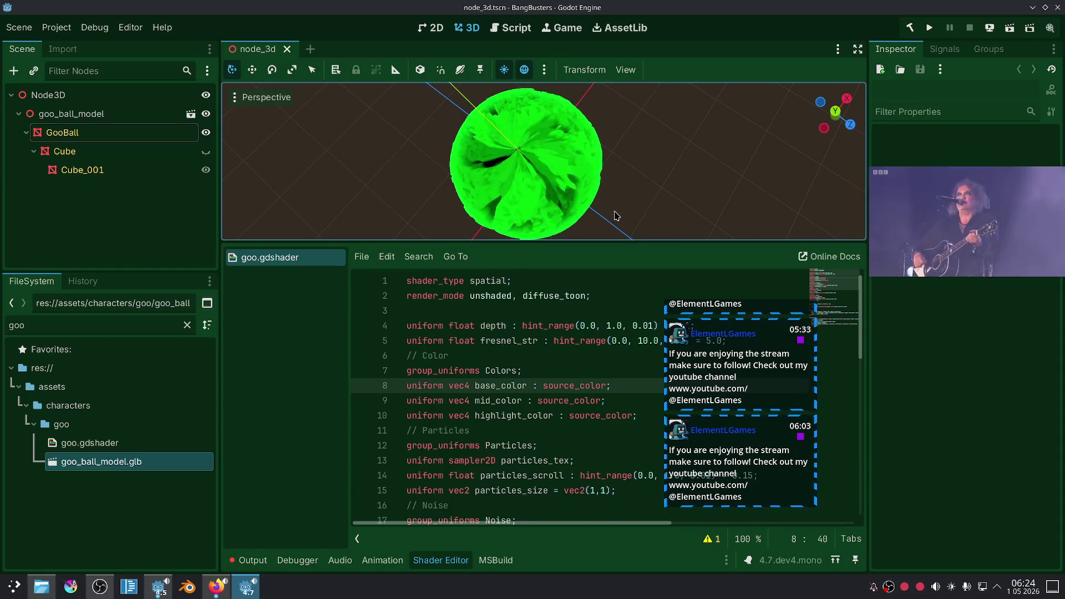
left_click(218, 594)
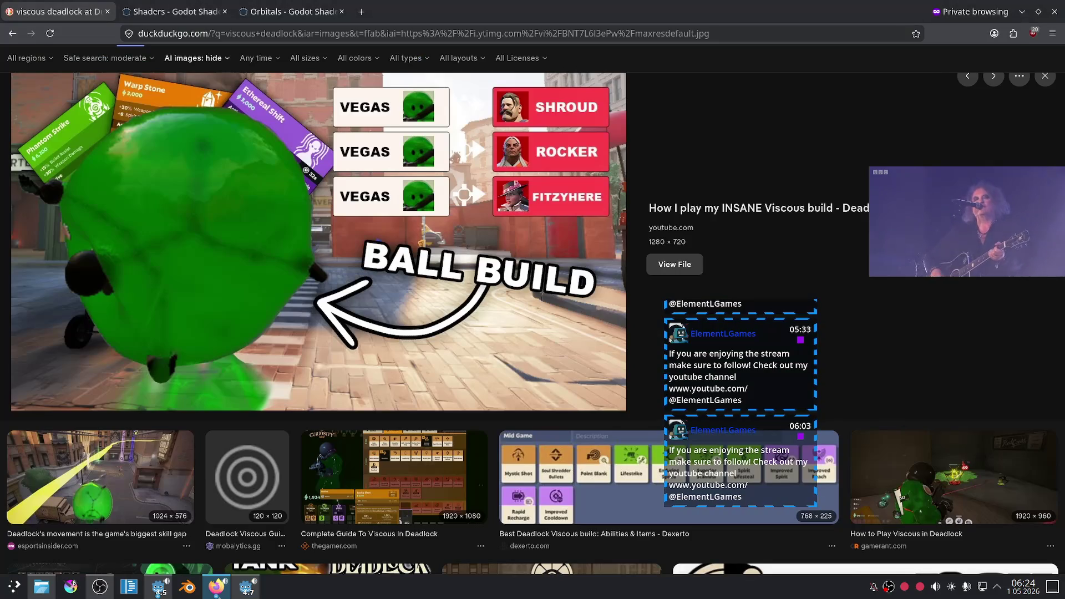
key("ctrl+Tab")
key("ctrl+Tab")
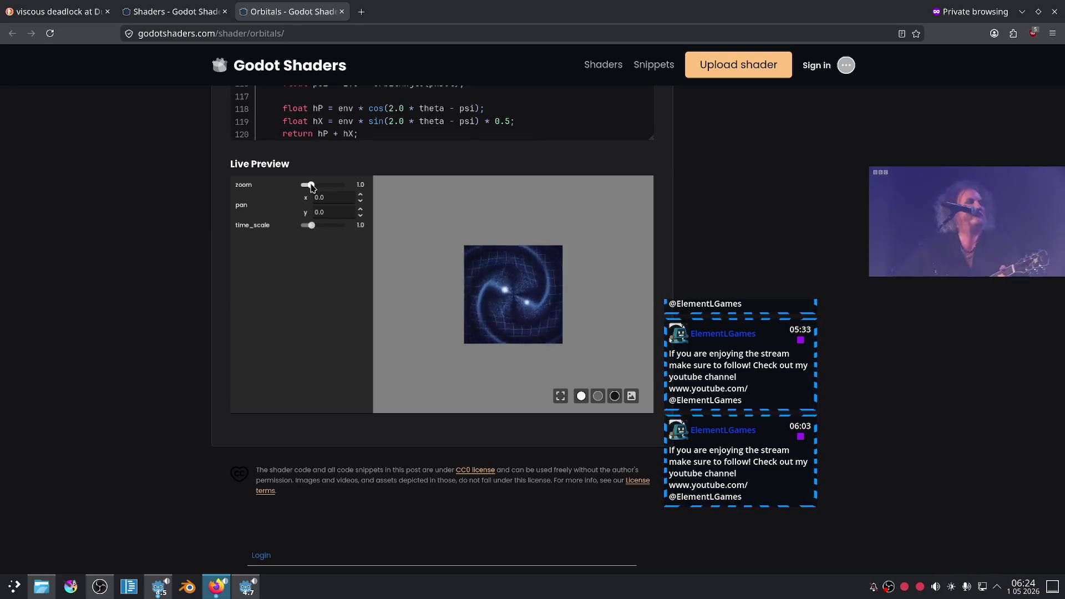
Slow the Orbitals preview time_scale to 0.17 and zoom in to about 4.2.
mouse_move(311, 188)
left_mouse_down()
mouse_move(358, 191)
mouse_move(295, 198)
mouse_move(316, 198)
mouse_move(335, 232)
left_mouse_up()
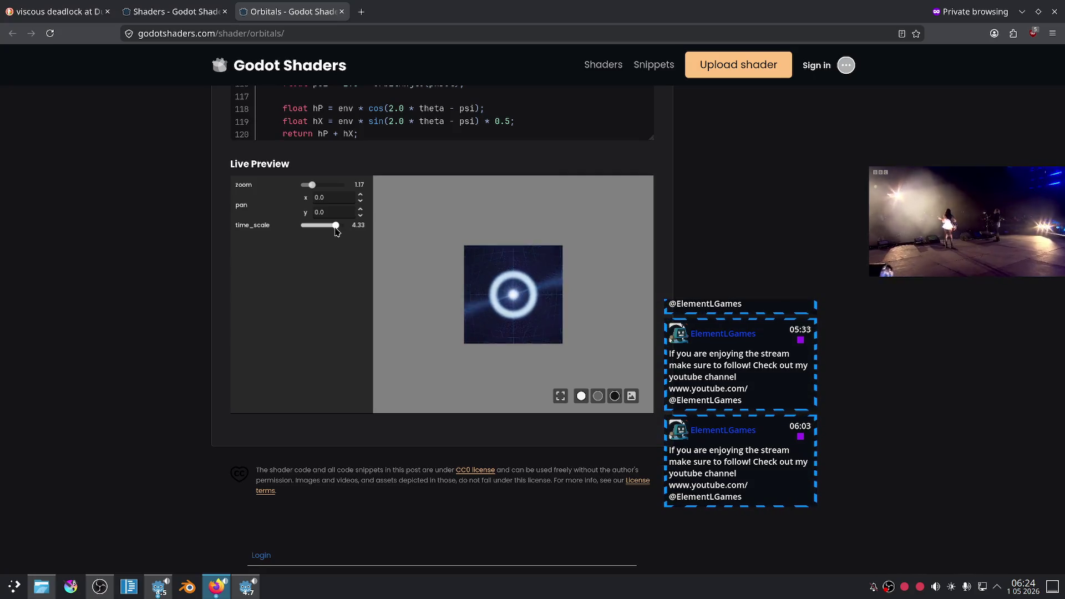
left_click_drag(336, 232, 301, 231)
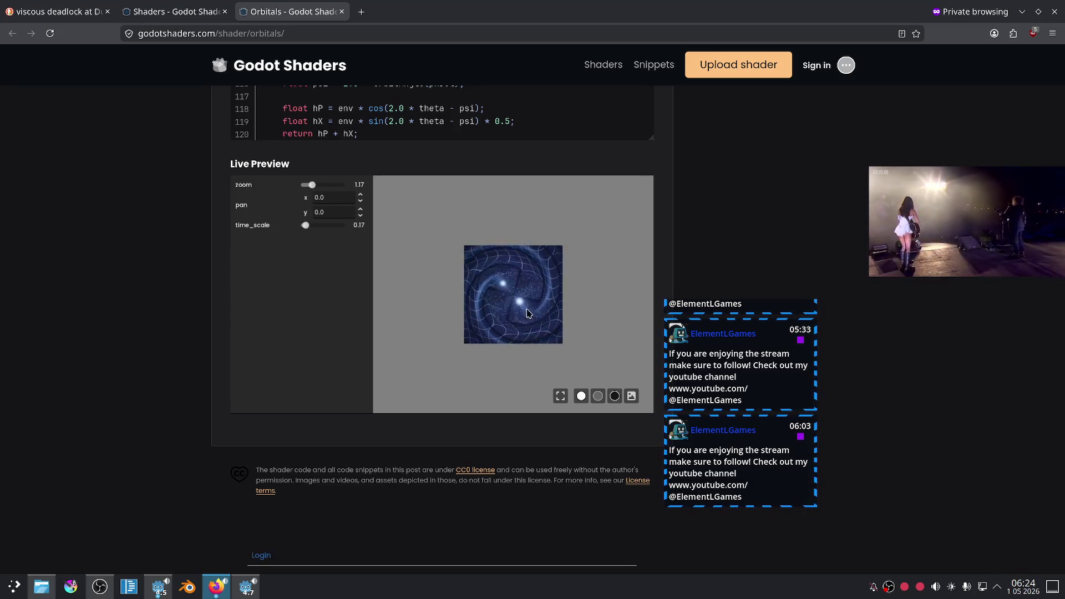
left_click_drag(318, 187, 332, 187)
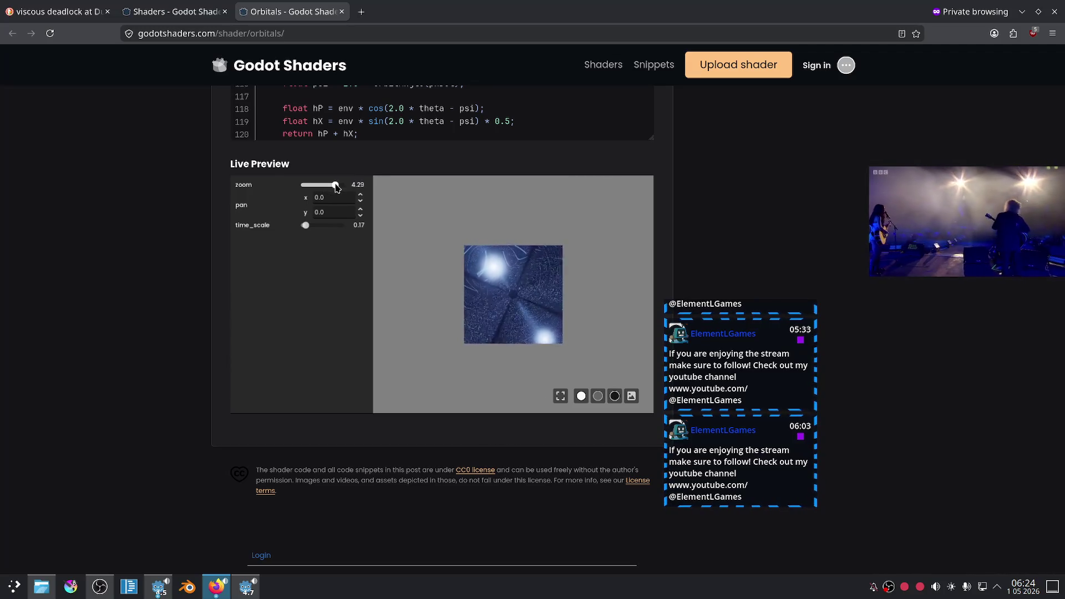